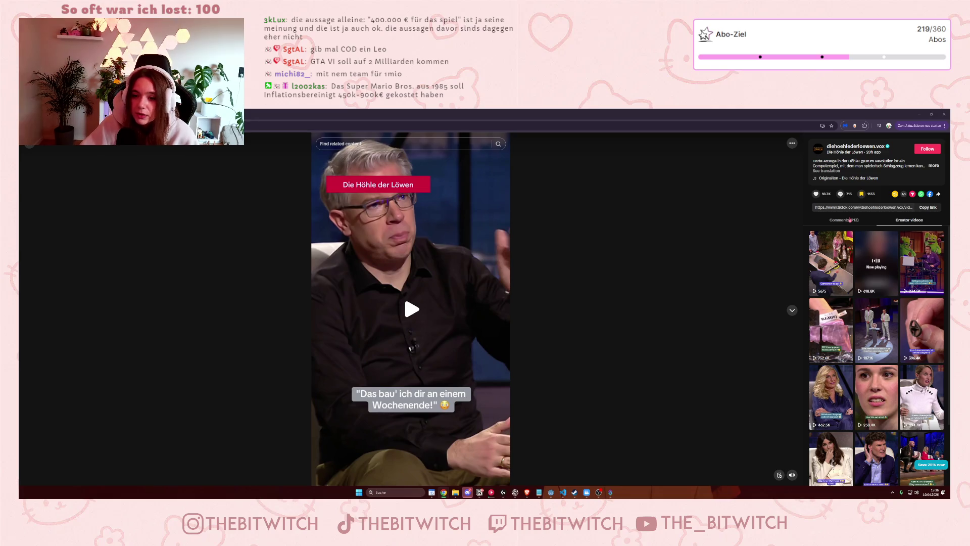
Step: Switch the right panel to the clip's 713 comments and zoom the page to 175%
{"action": "left_click", "coordinate": [850, 220]}
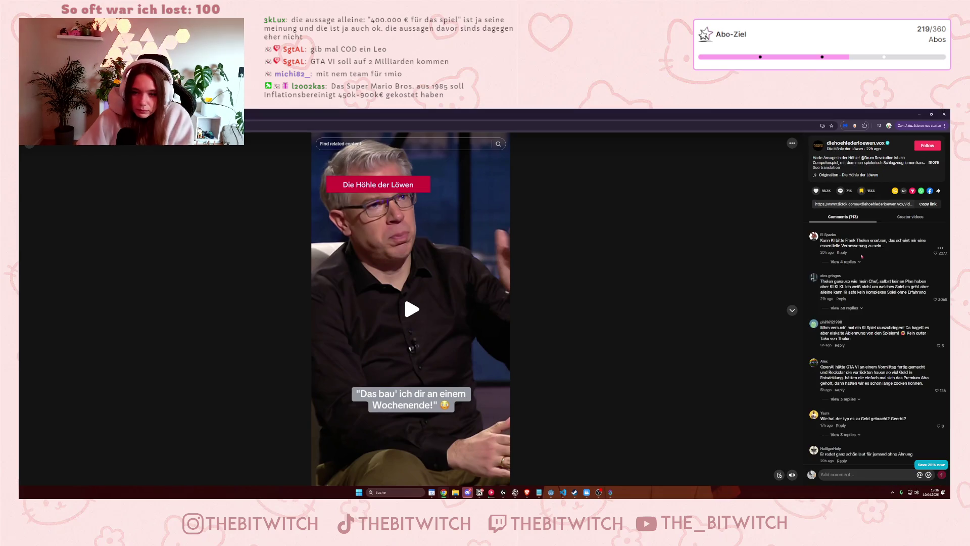
{"action": "key", "text": "ctrl+plus"}
{"action": "key", "text": "ctrl+plus"}
{"action": "key", "text": "ctrl+plus"}
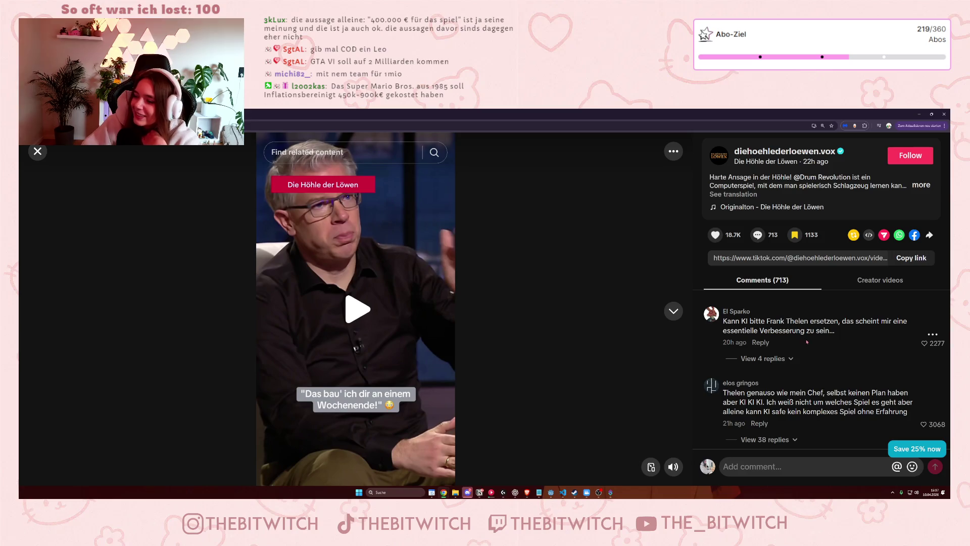
Step: Scroll down to the third comment about players rejecting an AI game, highlighting the second comment's ending
{"action": "scroll", "coordinate": [808, 343], "scroll_direction": "down", "scroll_amount": 1}
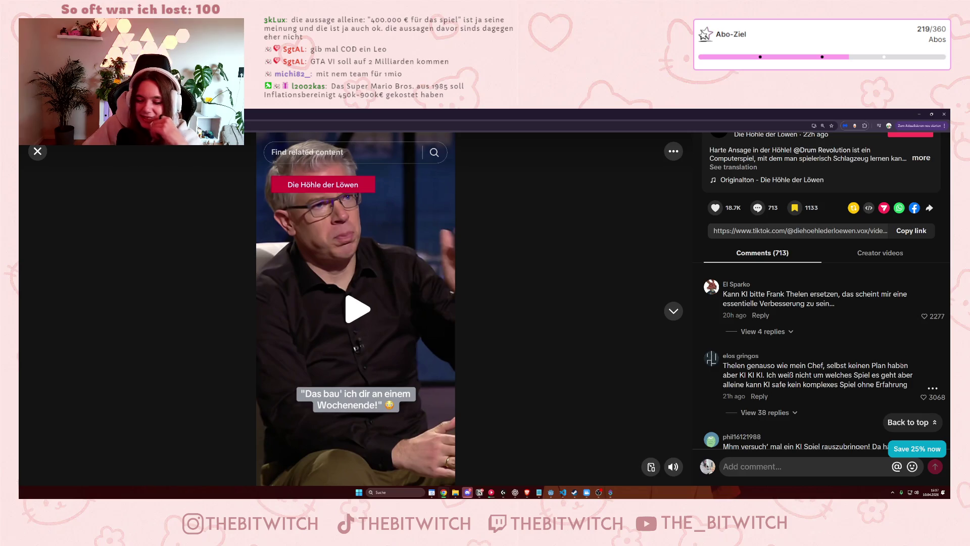
{"action": "scroll", "coordinate": [860, 364], "scroll_direction": "down", "scroll_amount": 1}
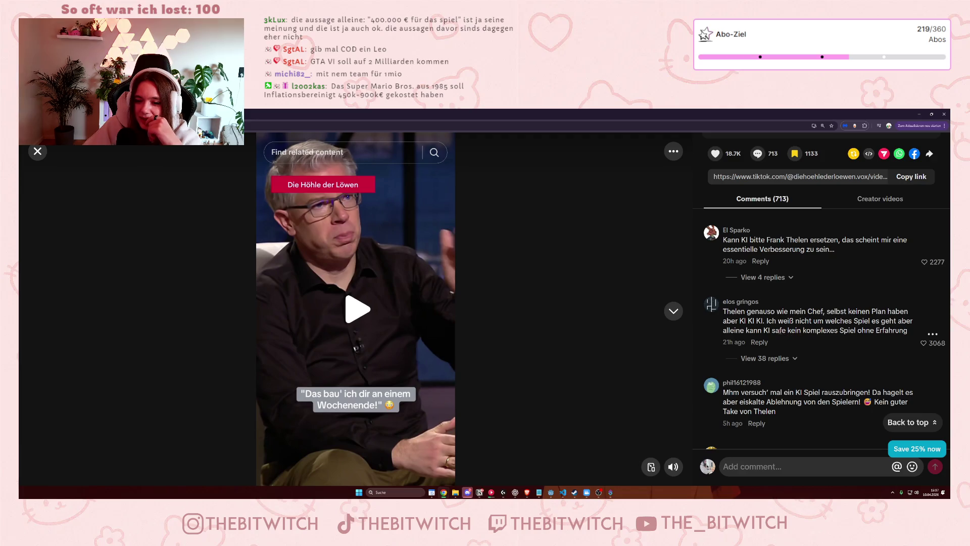
{"action": "mouse_move", "coordinate": [746, 330]}
{"action": "left_mouse_down"}
{"action": "mouse_move", "coordinate": [888, 330]}
{"action": "mouse_move", "coordinate": [771, 343]}
{"action": "mouse_move", "coordinate": [904, 331]}
{"action": "left_mouse_up"}
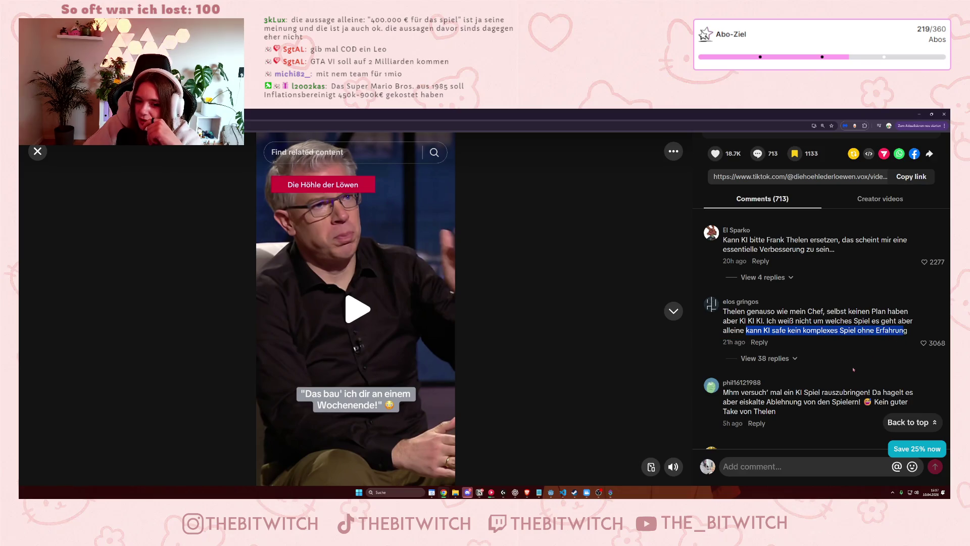
{"action": "left_click_drag", "start_coordinate": [735, 310], "coordinate": [796, 331]}
{"action": "left_click", "coordinate": [795, 330]}
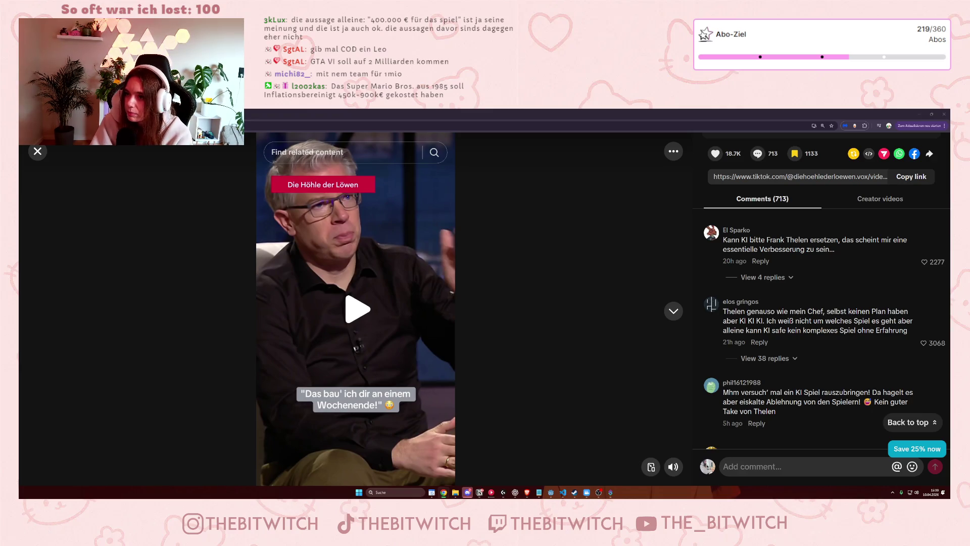
{"action": "triple_click", "coordinate": [743, 335]}
{"action": "left_click", "coordinate": [776, 330]}
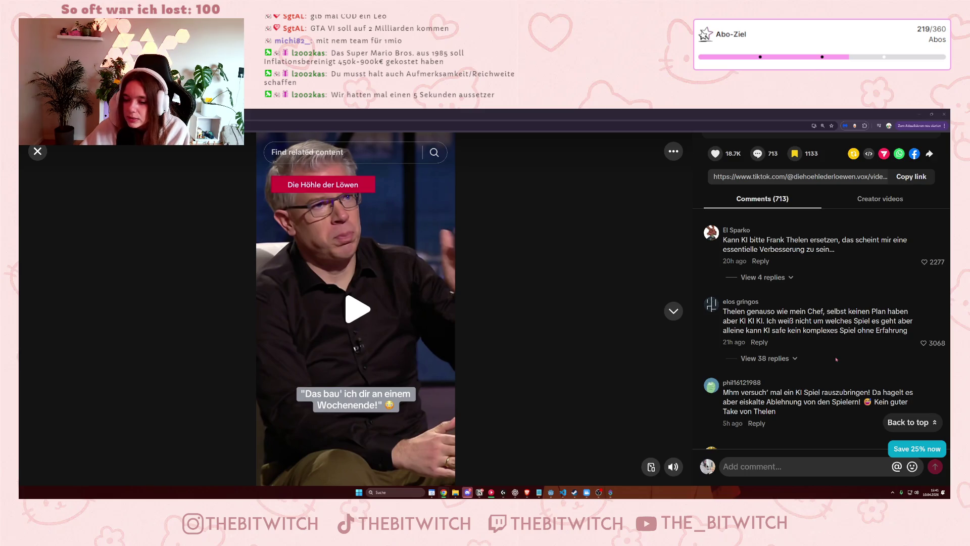
{"action": "scroll", "coordinate": [830, 350], "scroll_direction": "down", "scroll_amount": 1}
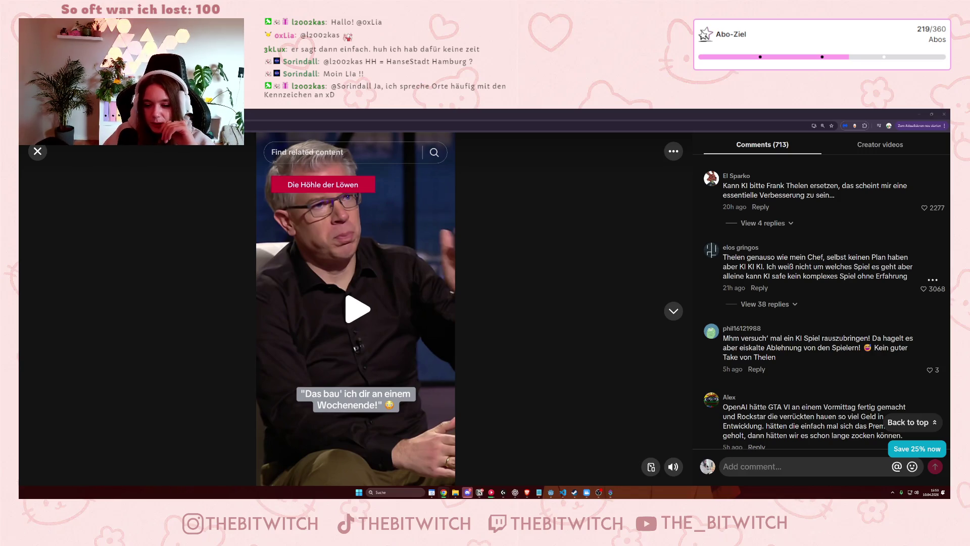
Step: Scroll past the Alex and Yastr comments to Geraldo's can-he-program and John Doe's developer comments
{"action": "scroll", "coordinate": [761, 318], "scroll_direction": "down", "scroll_amount": 2}
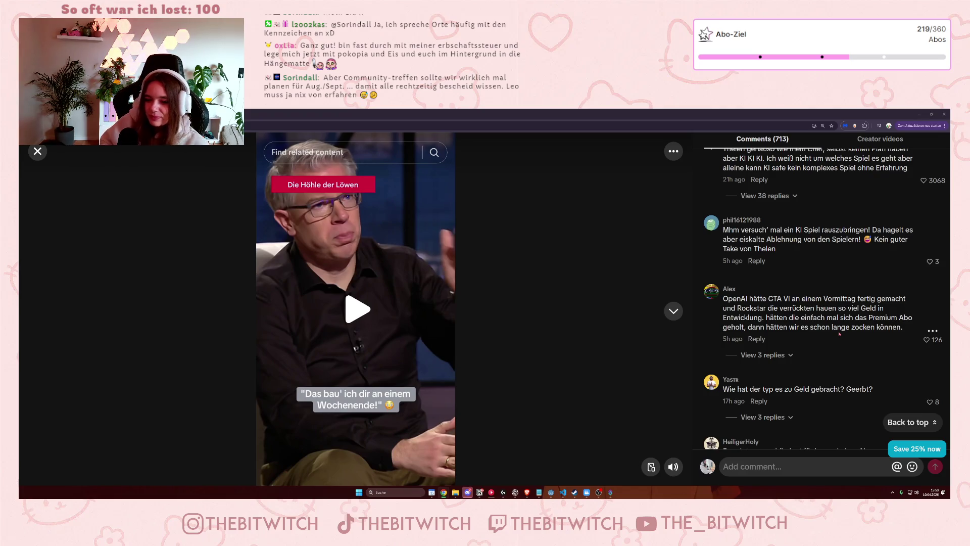
{"action": "scroll", "coordinate": [819, 346], "scroll_direction": "down", "scroll_amount": 1}
{"action": "scroll", "coordinate": [819, 346], "scroll_direction": "down", "scroll_amount": 2}
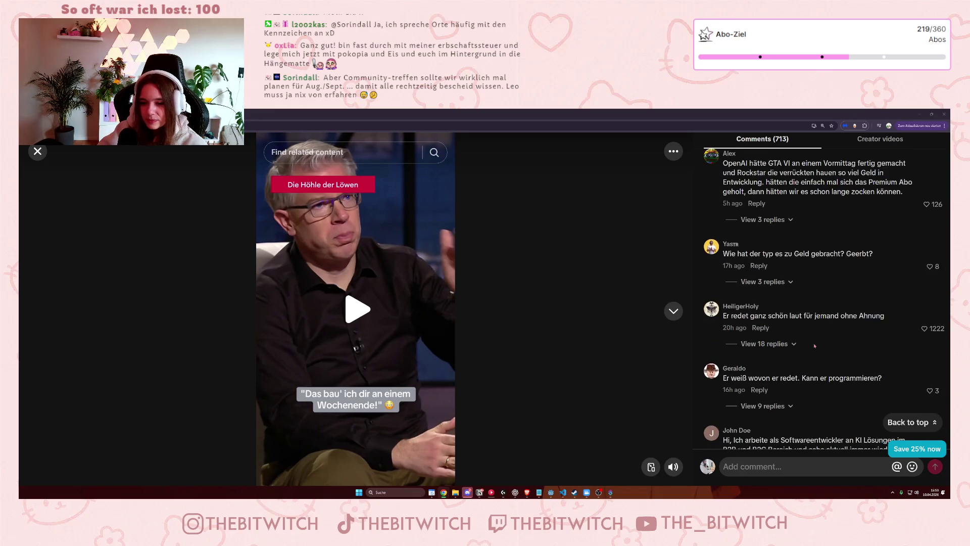
{"action": "left_click_drag", "start_coordinate": [742, 316], "coordinate": [787, 318]}
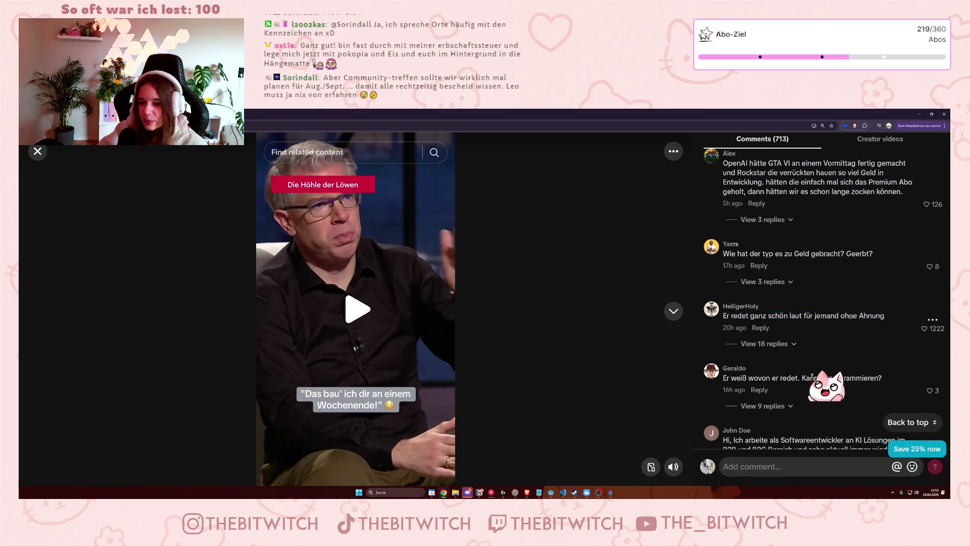
{"action": "left_click", "coordinate": [811, 351]}
{"action": "scroll", "coordinate": [831, 303], "scroll_direction": "down", "scroll_amount": 1}
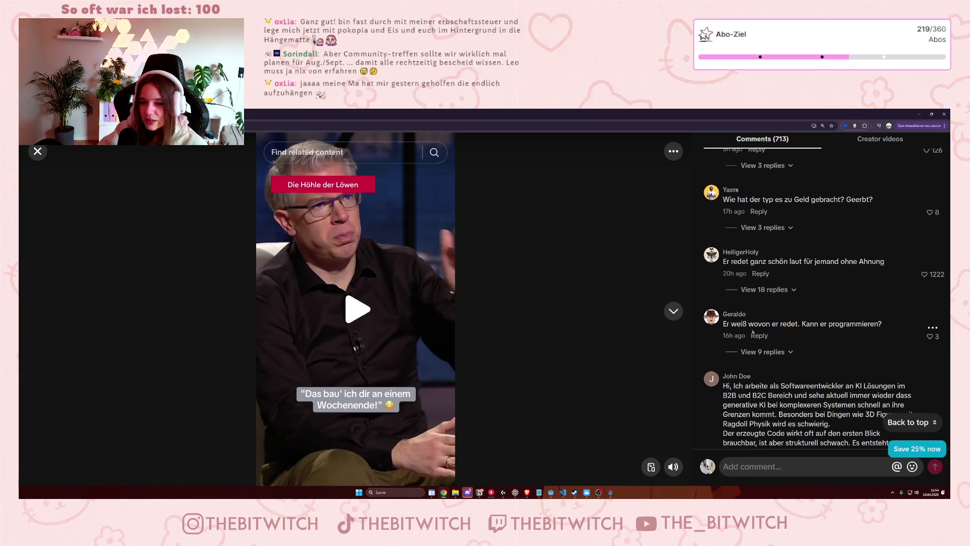
Step: Expand Geraldo's 9 replies and scroll to the reply insisting he can program
{"action": "left_click", "coordinate": [763, 351]}
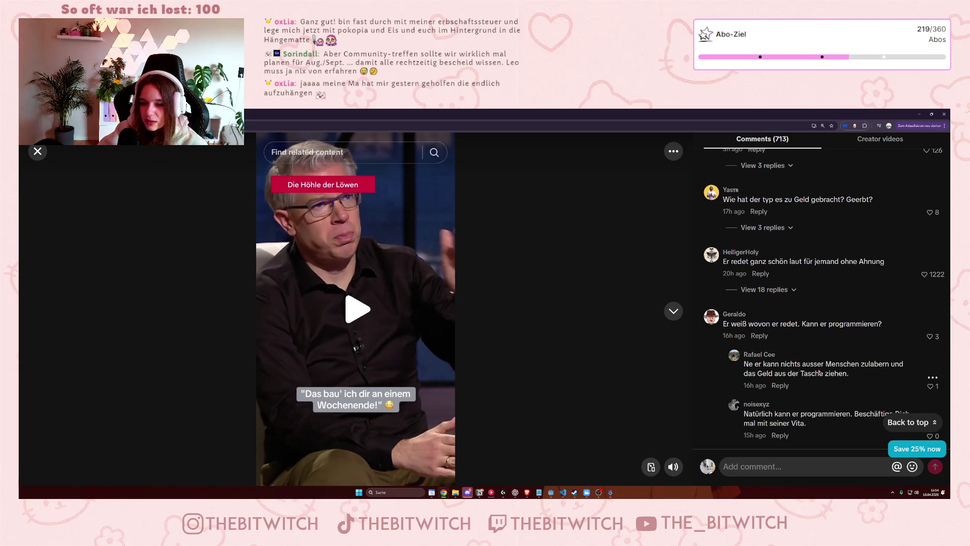
{"action": "scroll", "coordinate": [819, 371], "scroll_direction": "down", "scroll_amount": 2}
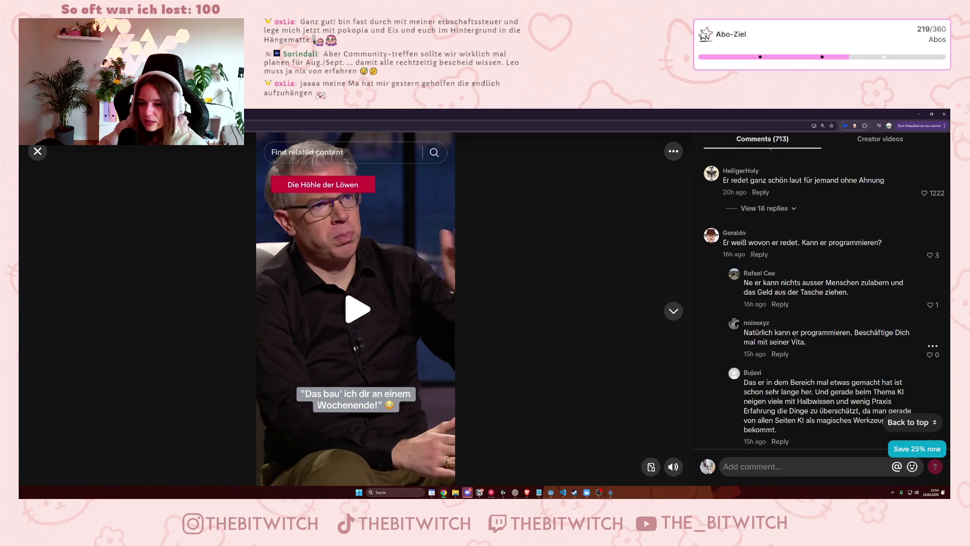
{"action": "scroll", "coordinate": [797, 334], "scroll_direction": "down", "scroll_amount": 1}
{"action": "mouse_move", "coordinate": [753, 305]}
{"action": "left_mouse_down"}
{"action": "mouse_move", "coordinate": [909, 314]}
{"action": "mouse_move", "coordinate": [806, 315]}
{"action": "left_mouse_up"}
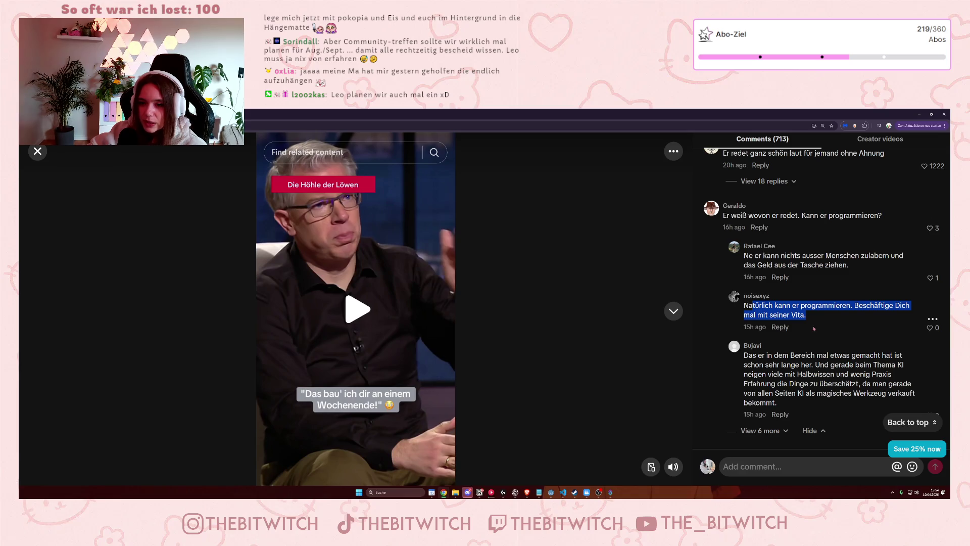
Step: Scroll on to the comment mentioning a podcast, highlighting its opening
{"action": "scroll", "coordinate": [815, 327], "scroll_direction": "down", "scroll_amount": 1}
{"action": "left_click", "coordinate": [782, 399]}
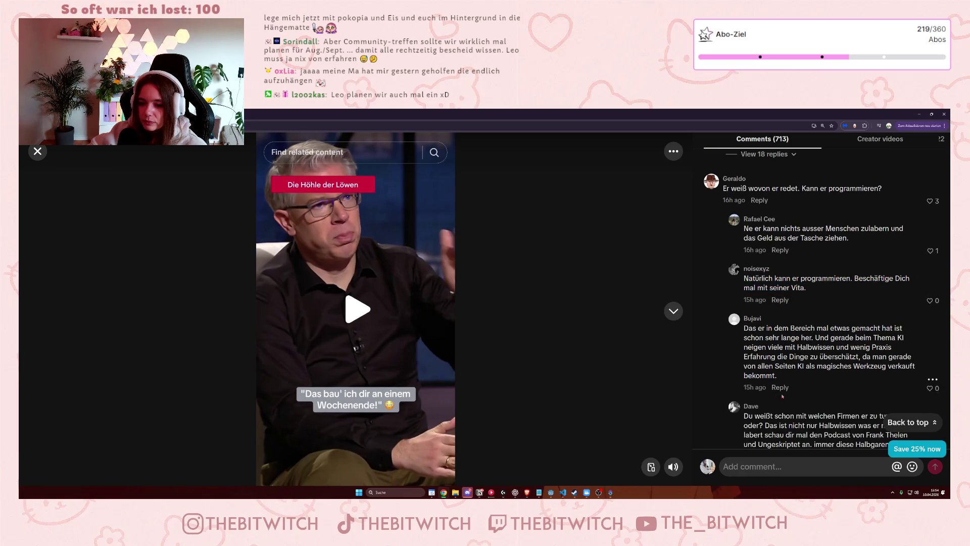
{"action": "scroll", "coordinate": [781, 399], "scroll_direction": "down", "scroll_amount": 3}
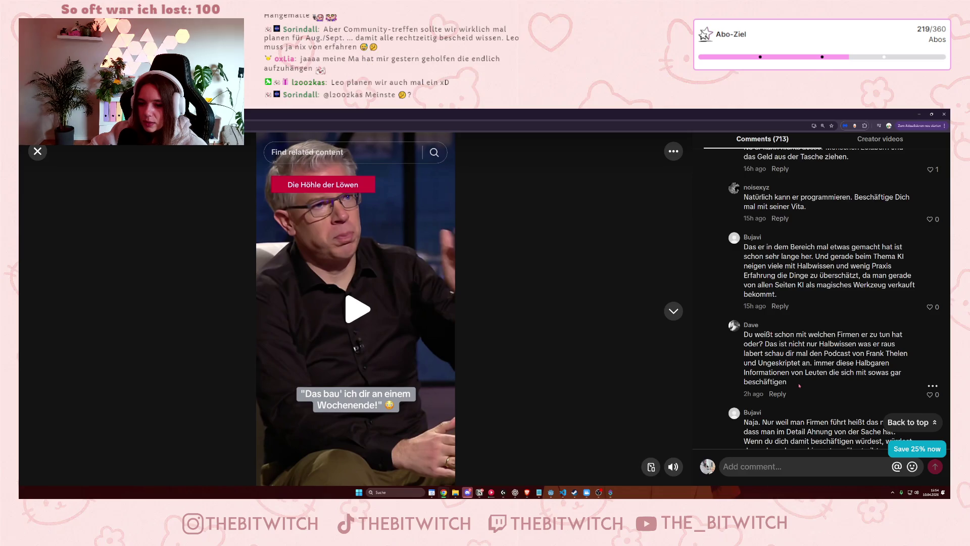
{"action": "scroll", "coordinate": [799, 386], "scroll_direction": "down", "scroll_amount": 1}
{"action": "mouse_move", "coordinate": [744, 307]}
{"action": "left_mouse_down"}
{"action": "mouse_move", "coordinate": [869, 317]}
{"action": "mouse_move", "coordinate": [823, 307]}
{"action": "mouse_move", "coordinate": [779, 317]}
{"action": "mouse_move", "coordinate": [862, 326]}
{"action": "mouse_move", "coordinate": [783, 336]}
{"action": "mouse_move", "coordinate": [773, 333]}
{"action": "mouse_move", "coordinate": [865, 327]}
{"action": "mouse_move", "coordinate": [787, 336]}
{"action": "mouse_move", "coordinate": [836, 336]}
{"action": "mouse_move", "coordinate": [801, 336]}
{"action": "left_mouse_up"}
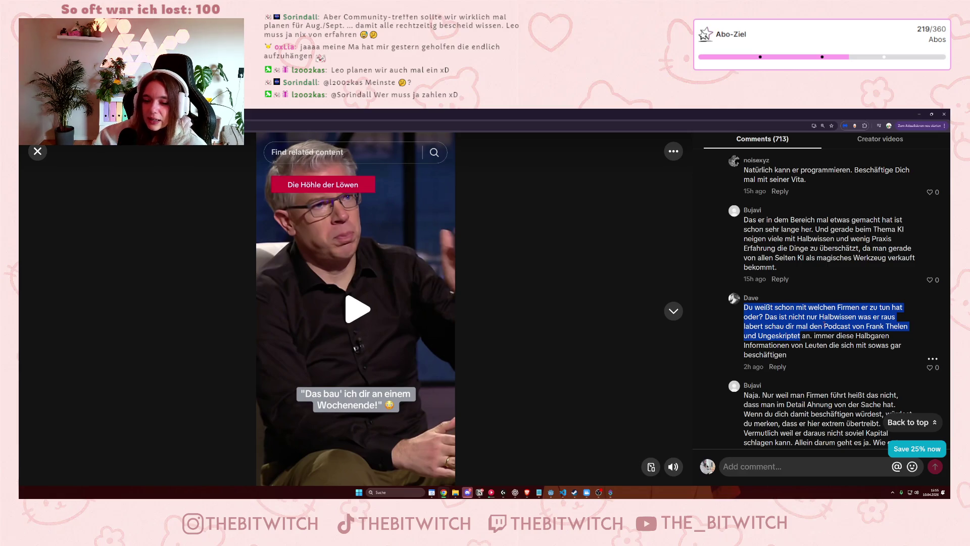
{"action": "scroll", "coordinate": [803, 377], "scroll_direction": "down", "scroll_amount": 4}
{"action": "scroll", "coordinate": [803, 377], "scroll_direction": "down", "scroll_amount": 4}
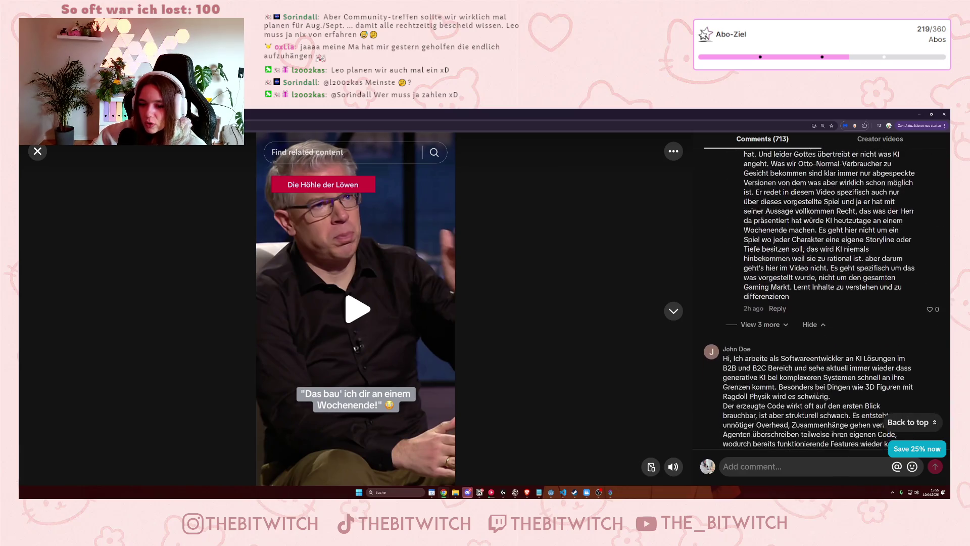
{"action": "scroll", "coordinate": [816, 393], "scroll_direction": "down", "scroll_amount": 1}
{"action": "scroll", "coordinate": [826, 406], "scroll_direction": "down", "scroll_amount": 2}
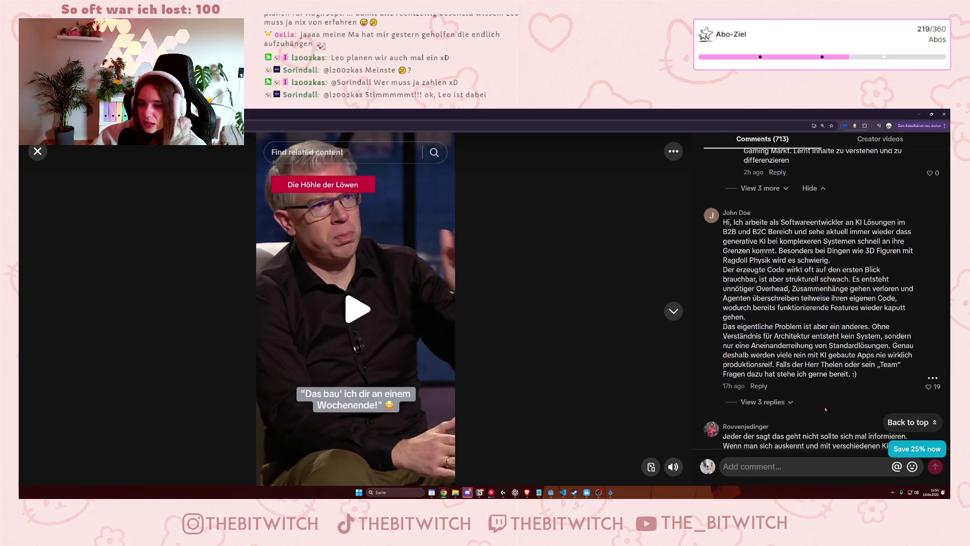
{"action": "scroll", "coordinate": [828, 414], "scroll_direction": "down", "scroll_amount": 4}
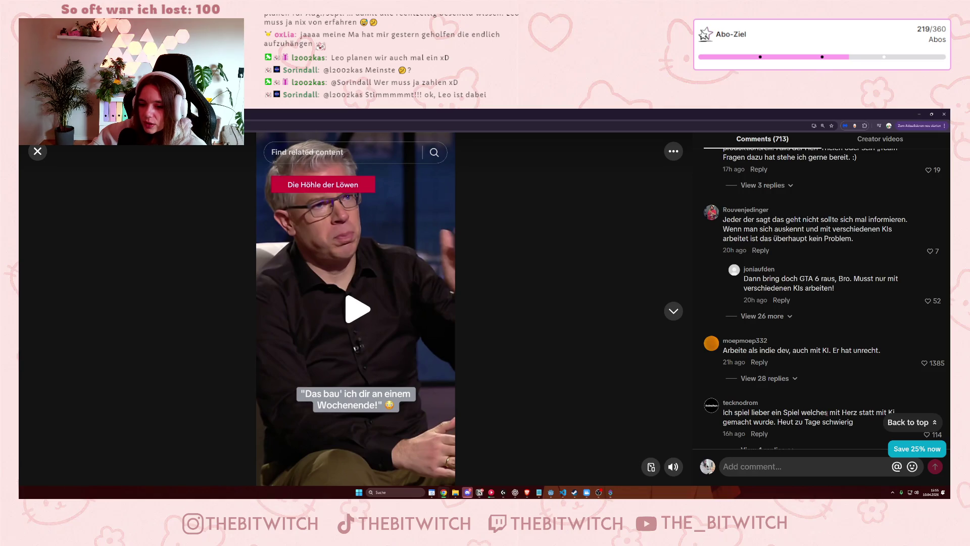
{"action": "left_click_drag", "start_coordinate": [727, 350], "coordinate": [897, 350]}
{"action": "left_click", "coordinate": [841, 354]}
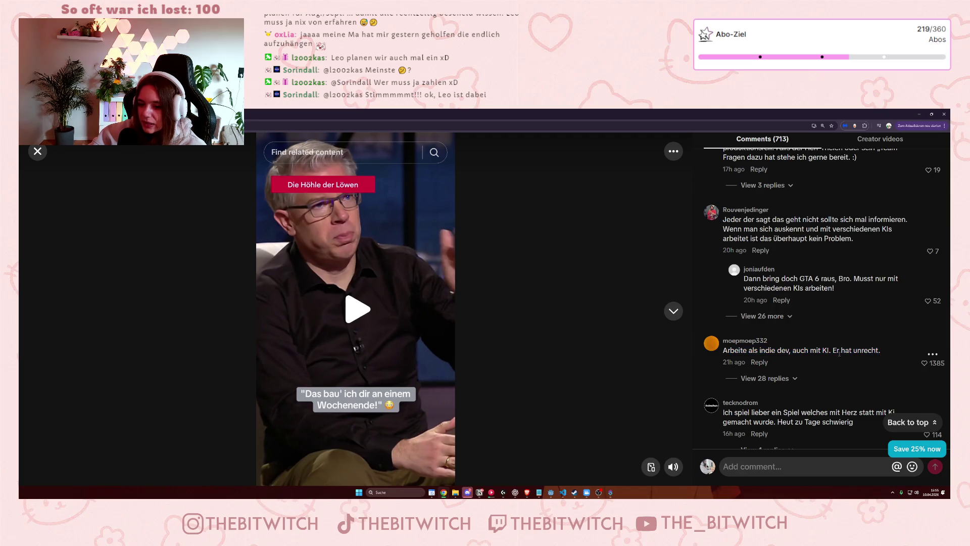
{"action": "scroll", "coordinate": [853, 369], "scroll_direction": "down", "scroll_amount": 1}
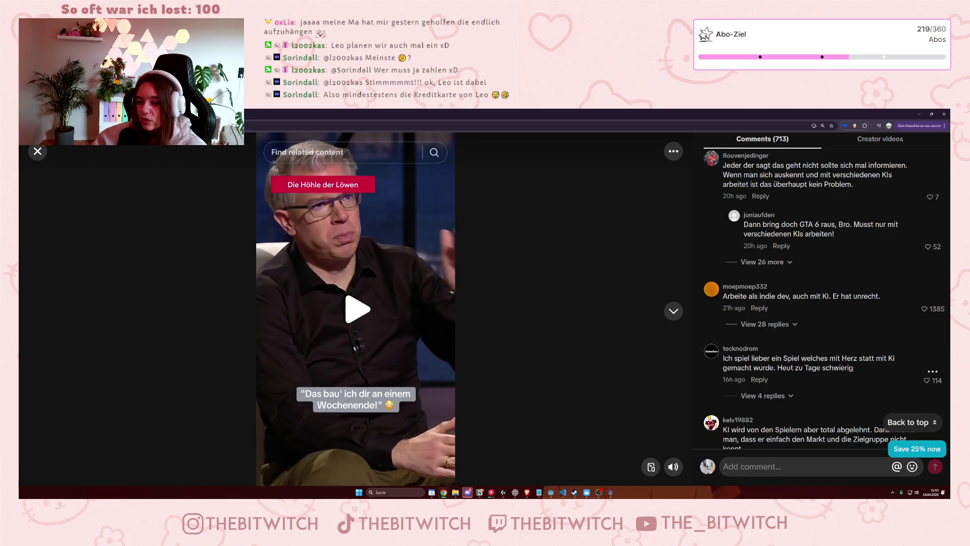
{"action": "mouse_move", "coordinate": [723, 357]}
{"action": "left_mouse_down"}
{"action": "mouse_move", "coordinate": [827, 367]}
{"action": "mouse_move", "coordinate": [873, 359]}
{"action": "mouse_move", "coordinate": [783, 359]}
{"action": "mouse_move", "coordinate": [802, 385]}
{"action": "mouse_move", "coordinate": [772, 359]}
{"action": "left_mouse_up"}
{"action": "left_click", "coordinate": [786, 368]}
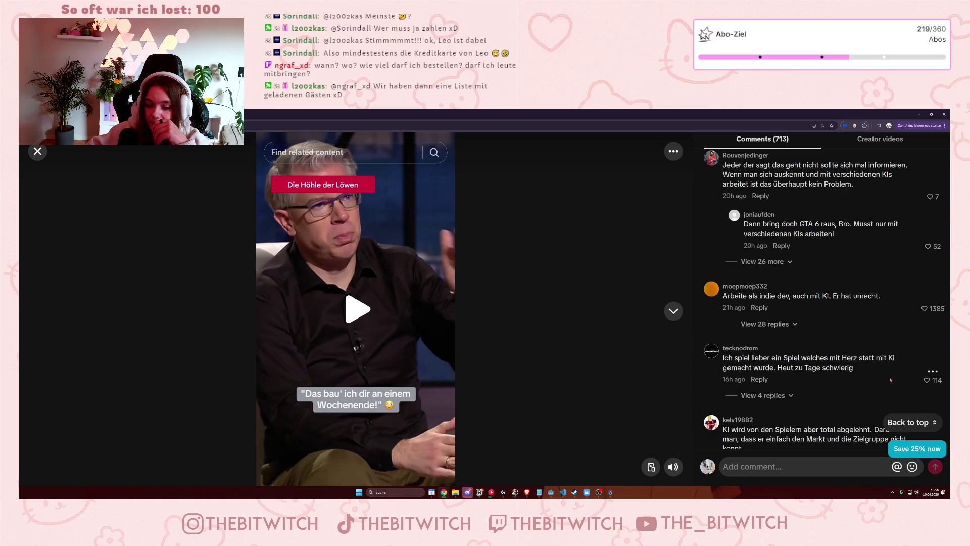
{"action": "scroll", "coordinate": [889, 397], "scroll_direction": "down", "scroll_amount": 4}
Step: Expand the 3 replies under Diana's „prompts generieren“ comment and read through them
{"action": "scroll", "coordinate": [889, 397], "scroll_direction": "down", "scroll_amount": 3}
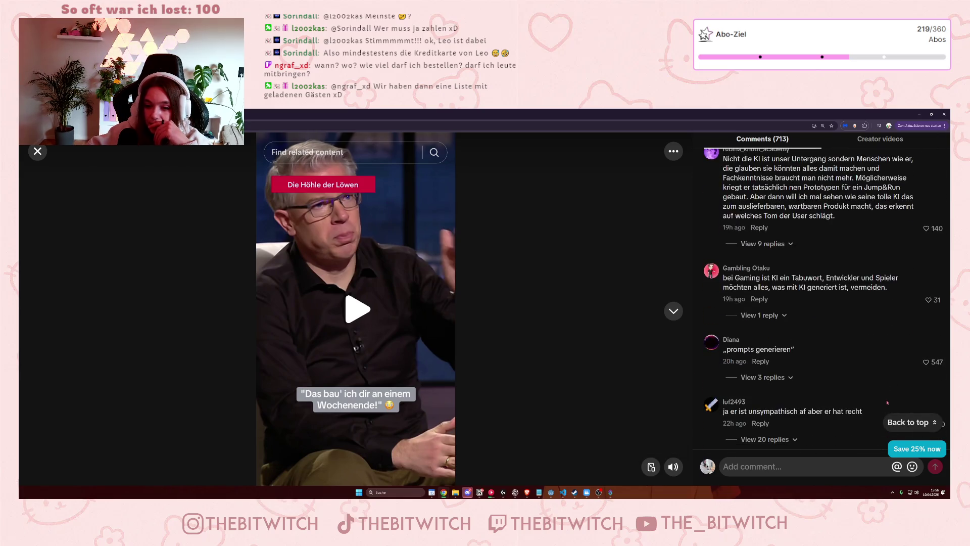
{"action": "left_click", "coordinate": [788, 378]}
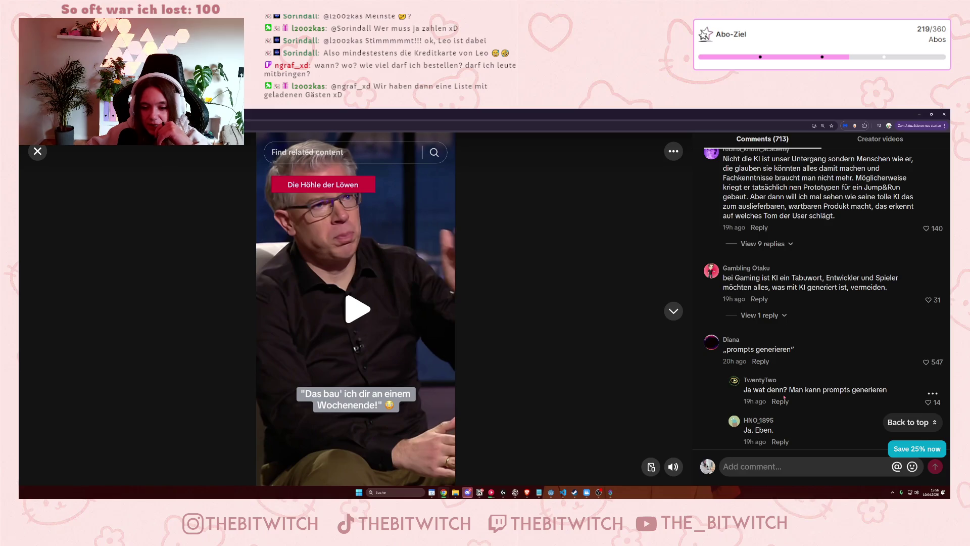
{"action": "scroll", "coordinate": [786, 400], "scroll_direction": "down", "scroll_amount": 2}
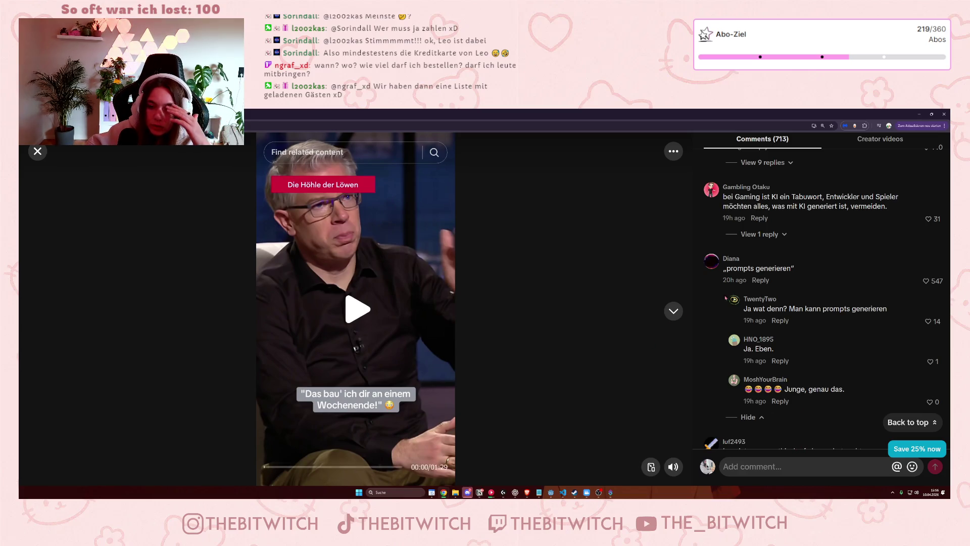
{"action": "left_click_drag", "start_coordinate": [759, 309], "coordinate": [840, 309]}
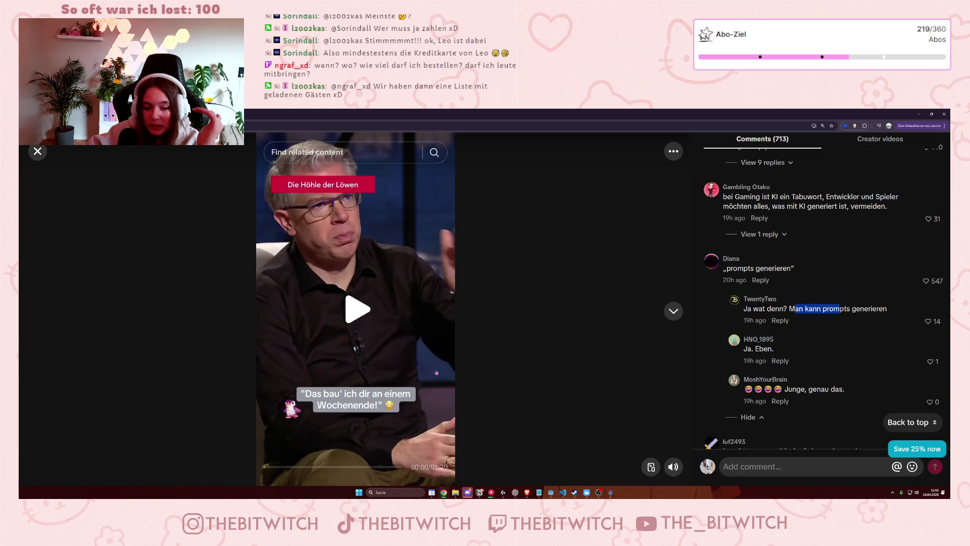
{"action": "scroll", "coordinate": [769, 331], "scroll_direction": "down", "scroll_amount": 2}
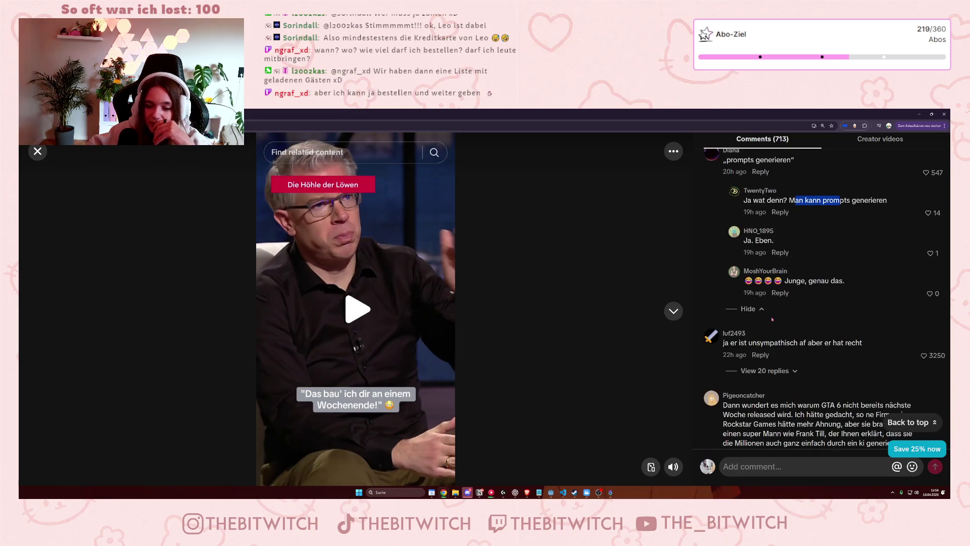
Step: Scroll down to the comment mocking his lack of KI knowledge
{"action": "scroll", "coordinate": [769, 330], "scroll_direction": "down", "scroll_amount": 2}
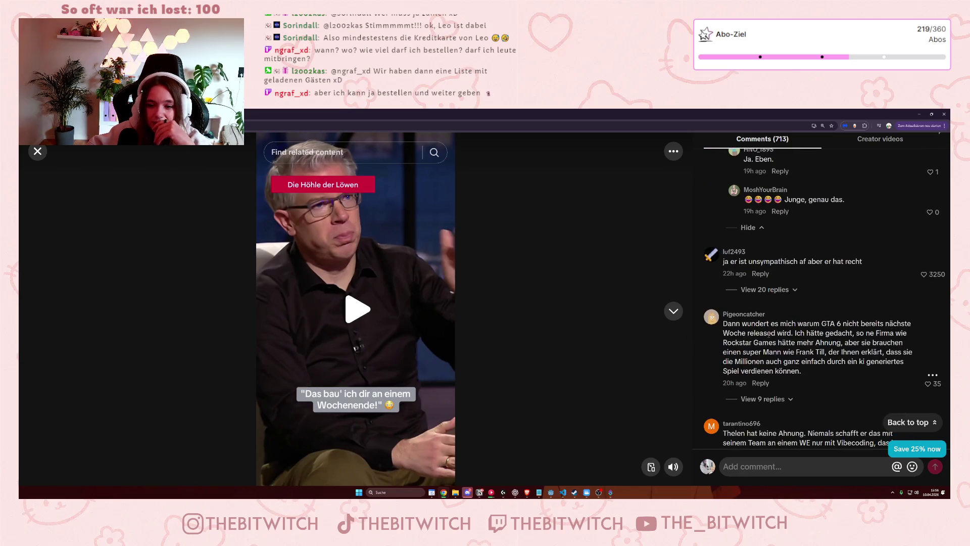
{"action": "scroll", "coordinate": [771, 357], "scroll_direction": "down", "scroll_amount": 2}
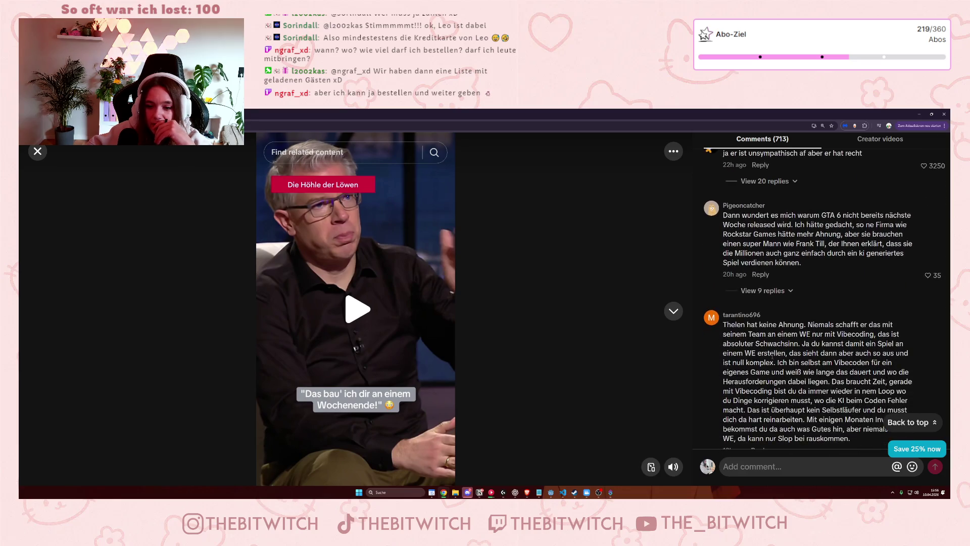
{"action": "scroll", "coordinate": [771, 356], "scroll_direction": "down", "scroll_amount": 1}
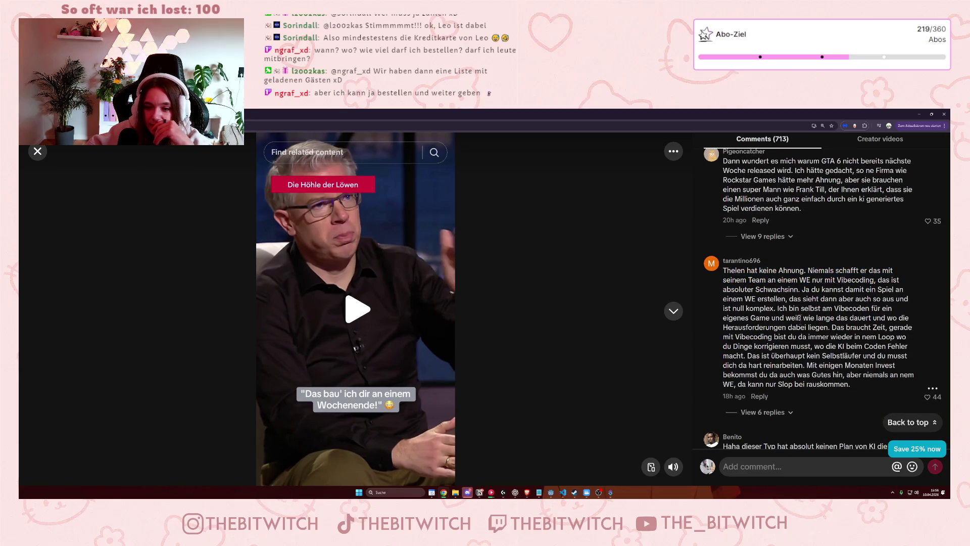
{"action": "scroll", "coordinate": [738, 271], "scroll_direction": "down", "scroll_amount": 2}
{"action": "left_click_drag", "start_coordinate": [723, 337], "coordinate": [885, 337]}
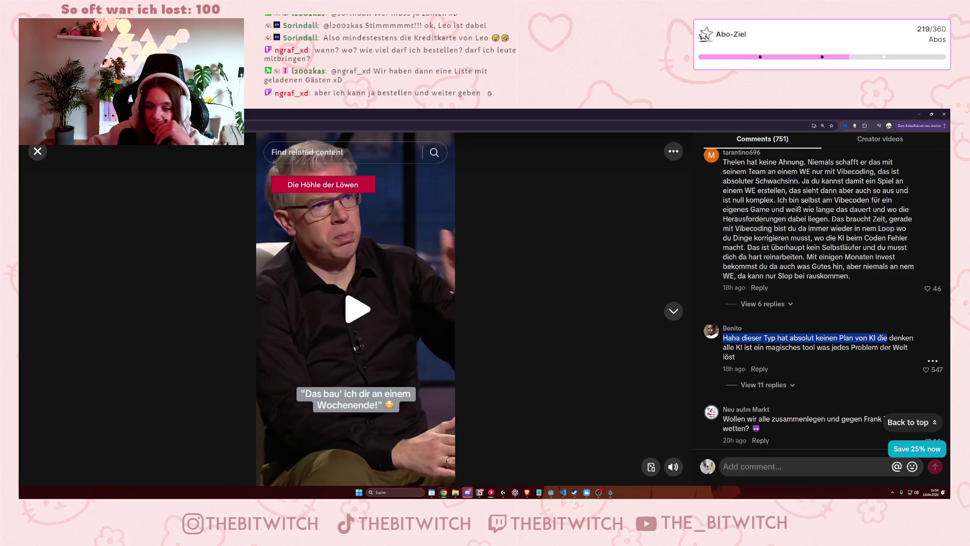
{"action": "left_click", "coordinate": [762, 365]}
Step: Read on past the group-bet comment to the 'Leider hat er recht.' comment
{"action": "scroll", "coordinate": [761, 353], "scroll_direction": "down", "scroll_amount": 3}
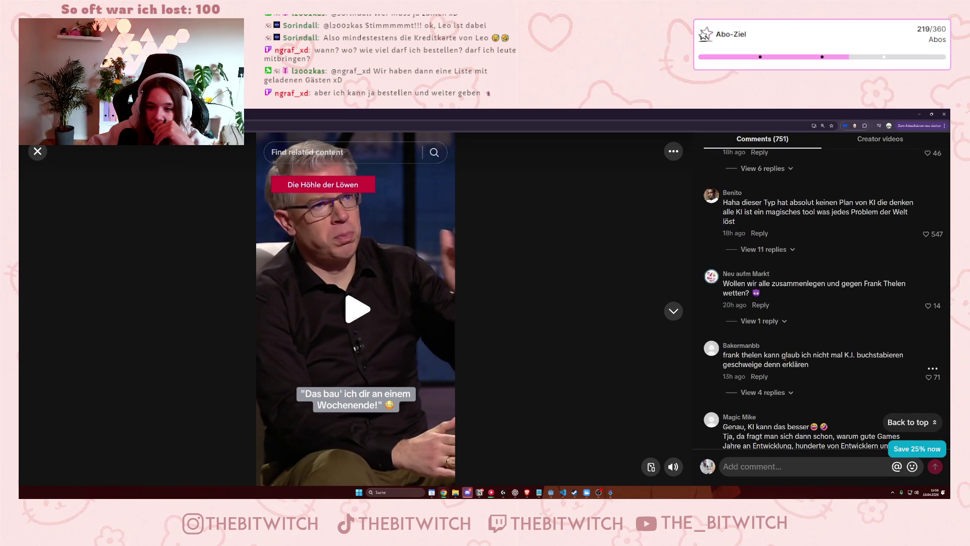
{"action": "mouse_move", "coordinate": [724, 281]}
{"action": "left_mouse_down"}
{"action": "mouse_move", "coordinate": [758, 305]}
{"action": "mouse_move", "coordinate": [852, 293]}
{"action": "left_mouse_up"}
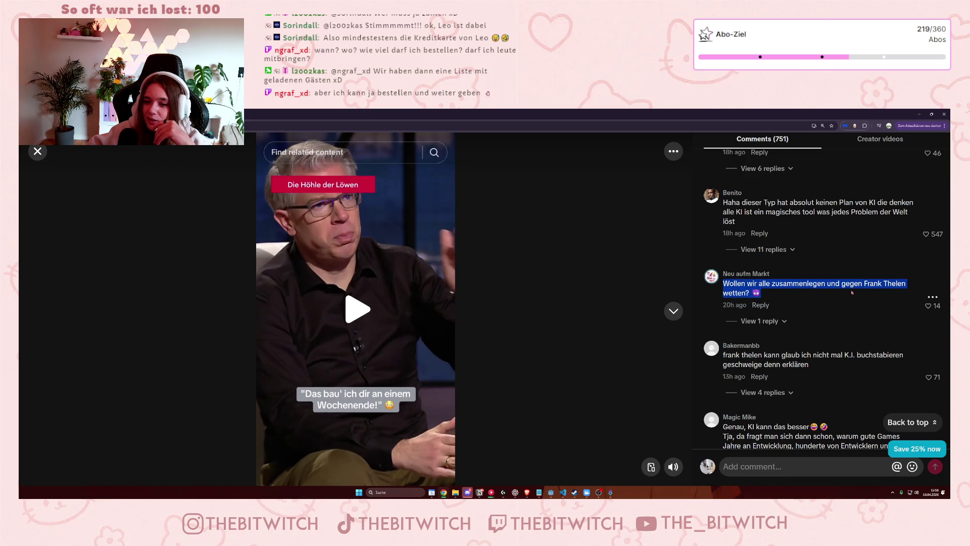
{"action": "left_click", "coordinate": [806, 340]}
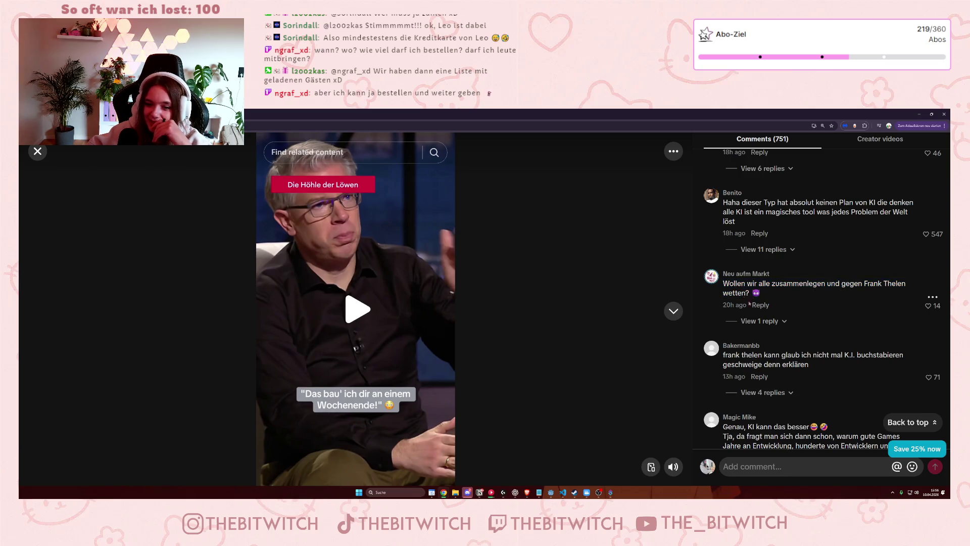
{"action": "scroll", "coordinate": [807, 340], "scroll_direction": "down", "scroll_amount": 1}
{"action": "scroll", "coordinate": [806, 340], "scroll_direction": "down", "scroll_amount": 1}
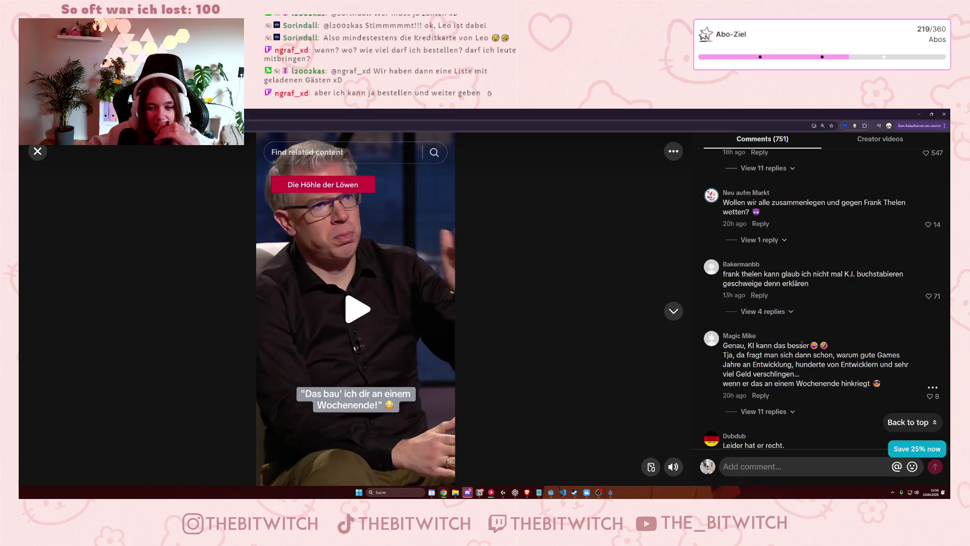
{"action": "scroll", "coordinate": [799, 348], "scroll_direction": "down", "scroll_amount": 1}
{"action": "scroll", "coordinate": [799, 348], "scroll_direction": "down", "scroll_amount": 3}
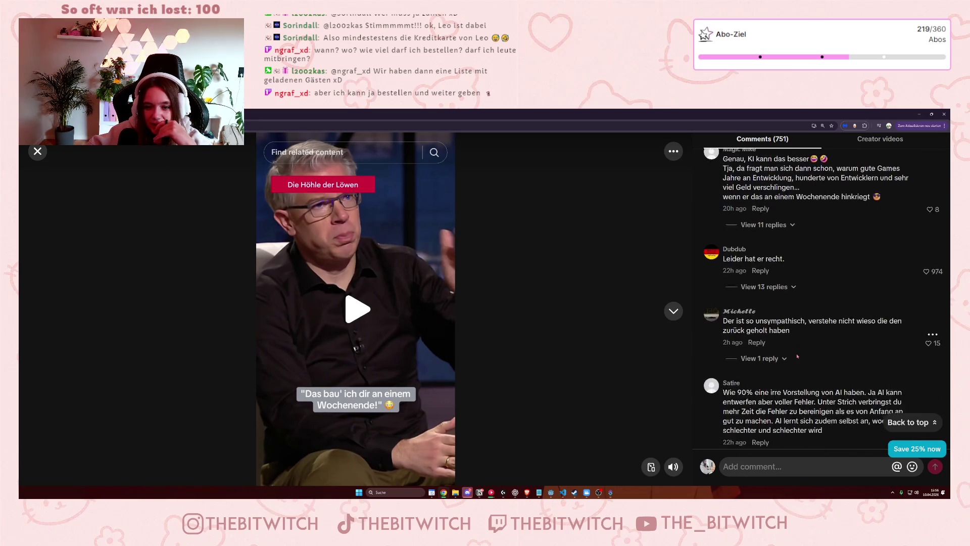
{"action": "left_click_drag", "start_coordinate": [739, 249], "coordinate": [723, 224]}
{"action": "left_click", "coordinate": [819, 303]}
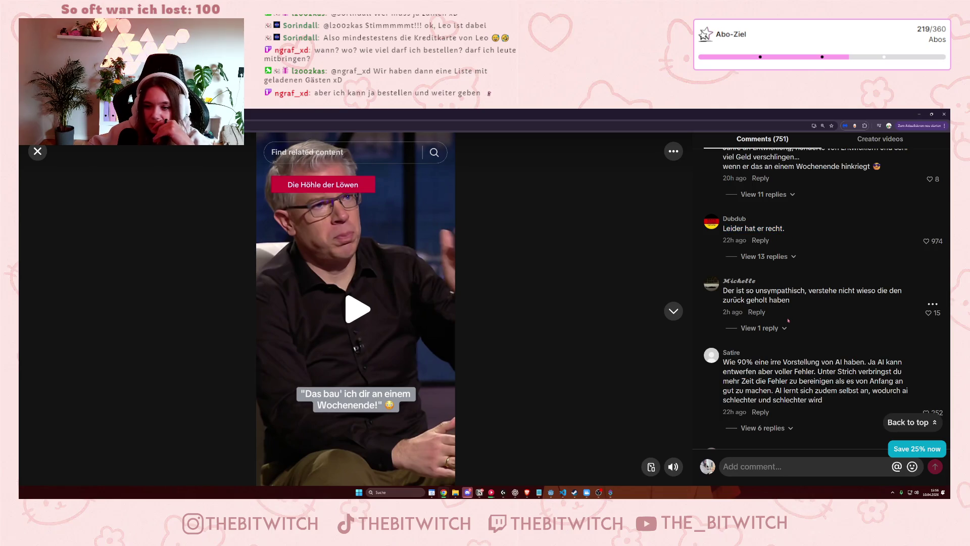
{"action": "scroll", "coordinate": [788, 320], "scroll_direction": "down", "scroll_amount": 2}
{"action": "scroll", "coordinate": [788, 320], "scroll_direction": "down", "scroll_amount": 1}
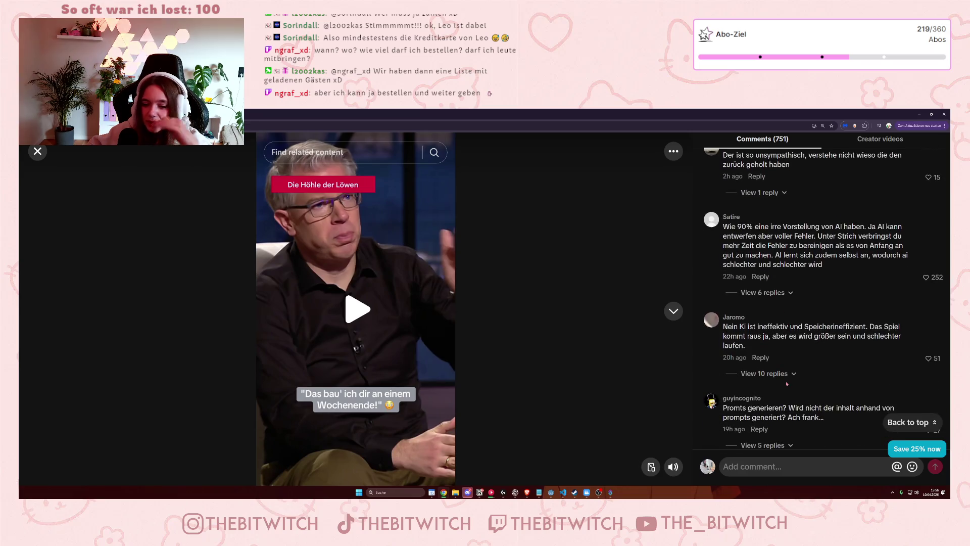
{"action": "scroll", "coordinate": [788, 387], "scroll_direction": "down", "scroll_amount": 2}
{"action": "scroll", "coordinate": [788, 386], "scroll_direction": "down", "scroll_amount": 2}
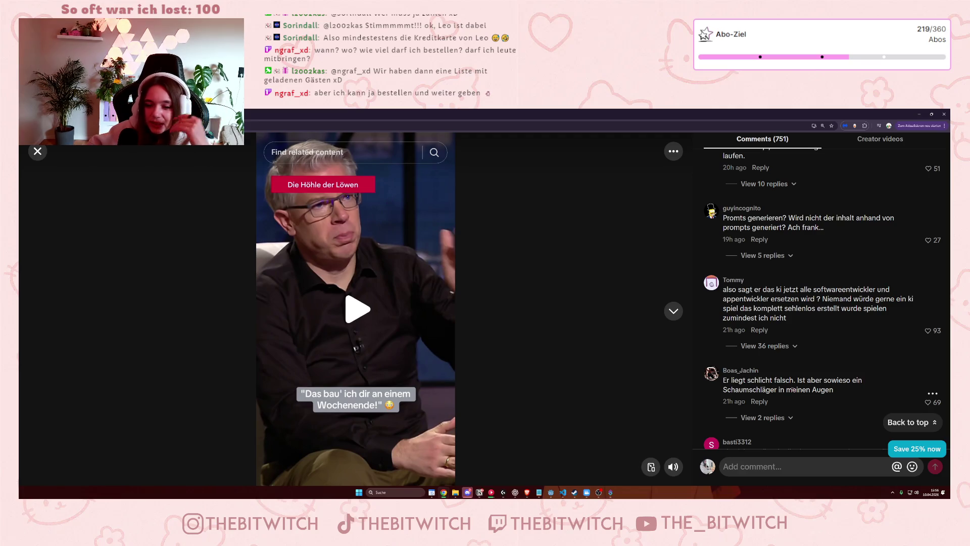
{"action": "scroll", "coordinate": [791, 389], "scroll_direction": "down", "scroll_amount": 1}
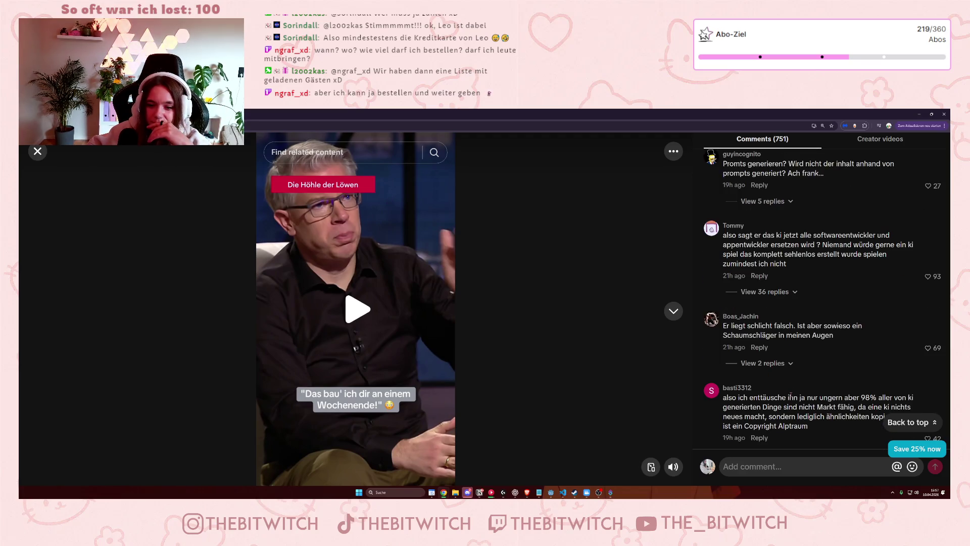
Step: Highlight lines of the Schaumschläger and halbwissen comments while reading down
{"action": "mouse_move", "coordinate": [733, 333]}
{"action": "left_mouse_down"}
{"action": "mouse_move", "coordinate": [803, 326]}
{"action": "mouse_move", "coordinate": [791, 336]}
{"action": "left_mouse_up"}
{"action": "left_click", "coordinate": [797, 326]}
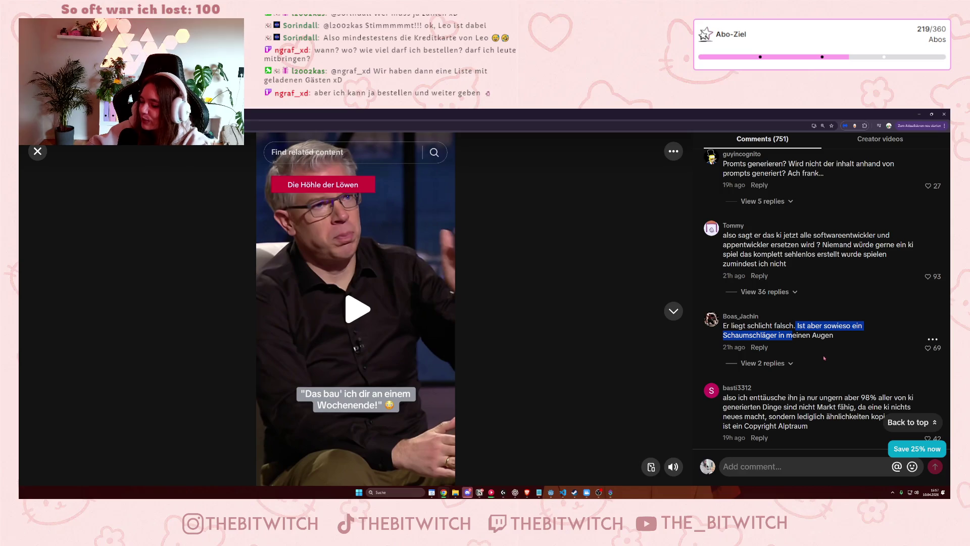
{"action": "scroll", "coordinate": [817, 374], "scroll_direction": "down", "scroll_amount": 2}
{"action": "scroll", "coordinate": [818, 374], "scroll_direction": "down", "scroll_amount": 3}
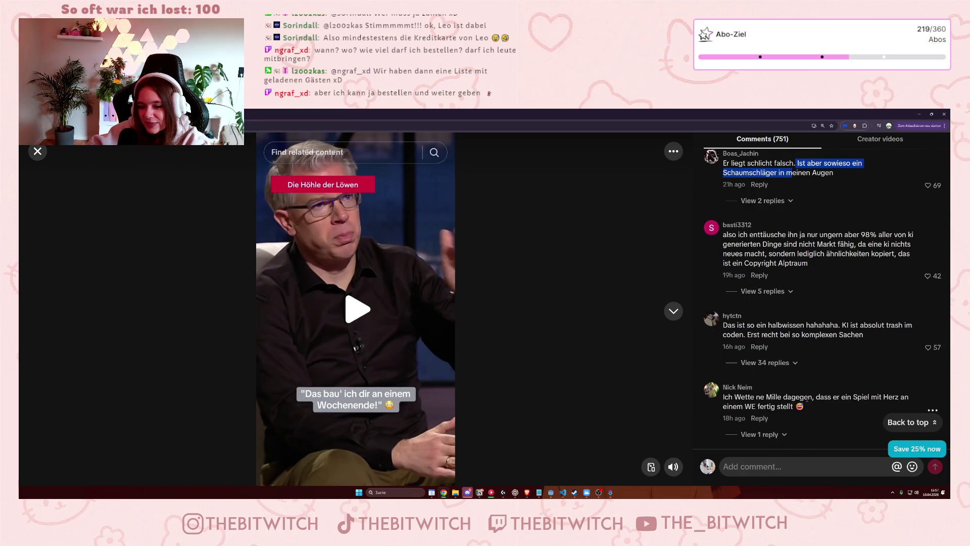
{"action": "triple_click", "coordinate": [754, 333]}
{"action": "left_click", "coordinate": [834, 403]}
Step: Scroll to the weekend-bet comment and the 'Dennoch müssen Kids…' comment, selecting the bet text
{"action": "scroll", "coordinate": [835, 403], "scroll_direction": "down", "scroll_amount": 2}
{"action": "mouse_move", "coordinate": [734, 315]}
{"action": "left_mouse_down"}
{"action": "mouse_move", "coordinate": [806, 326]}
{"action": "mouse_move", "coordinate": [869, 317]}
{"action": "mouse_move", "coordinate": [769, 326]}
{"action": "left_mouse_up"}
{"action": "left_click", "coordinate": [809, 345]}
{"action": "scroll", "coordinate": [809, 346], "scroll_direction": "down", "scroll_amount": 1}
{"action": "triple_click", "coordinate": [739, 292]}
{"action": "left_click", "coordinate": [771, 297]}
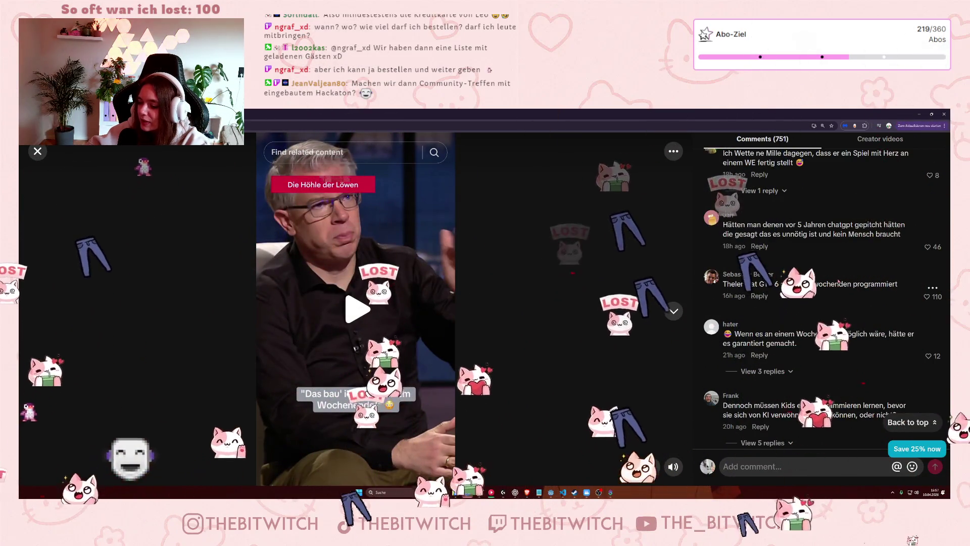
Step: Scroll slightly further to the 58-like 'Quatsch' and 'Beleidigen & aussteigen' comments
{"action": "scroll", "coordinate": [791, 313], "scroll_direction": "down", "scroll_amount": 2}
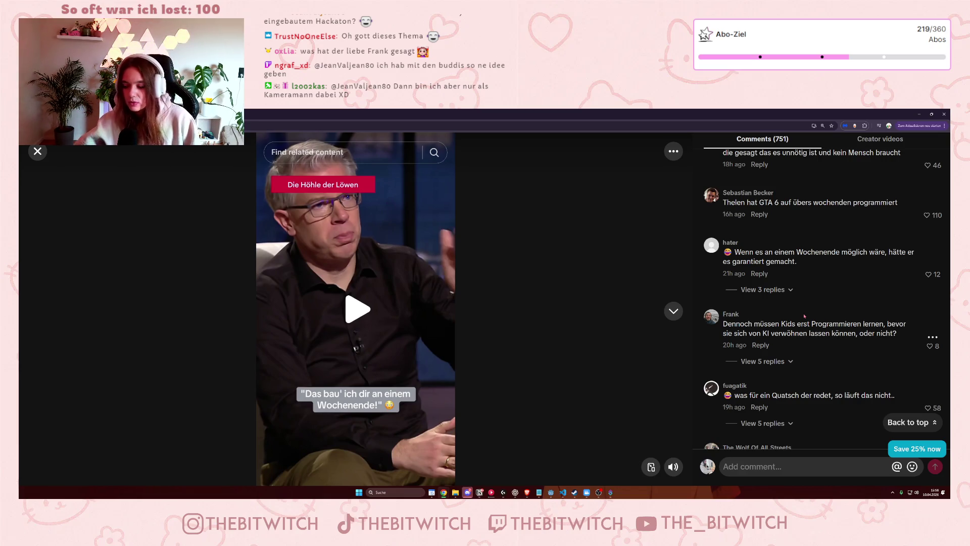
{"action": "scroll", "coordinate": [758, 329], "scroll_direction": "down", "scroll_amount": 2}
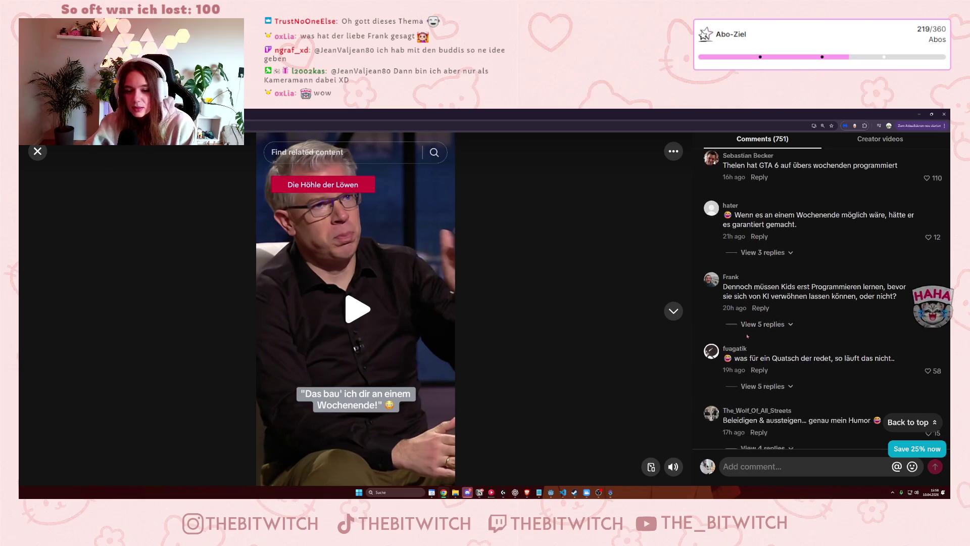
{"action": "scroll", "coordinate": [749, 341], "scroll_direction": "down", "scroll_amount": 1}
{"action": "left_click_drag", "start_coordinate": [743, 322], "coordinate": [756, 322]}
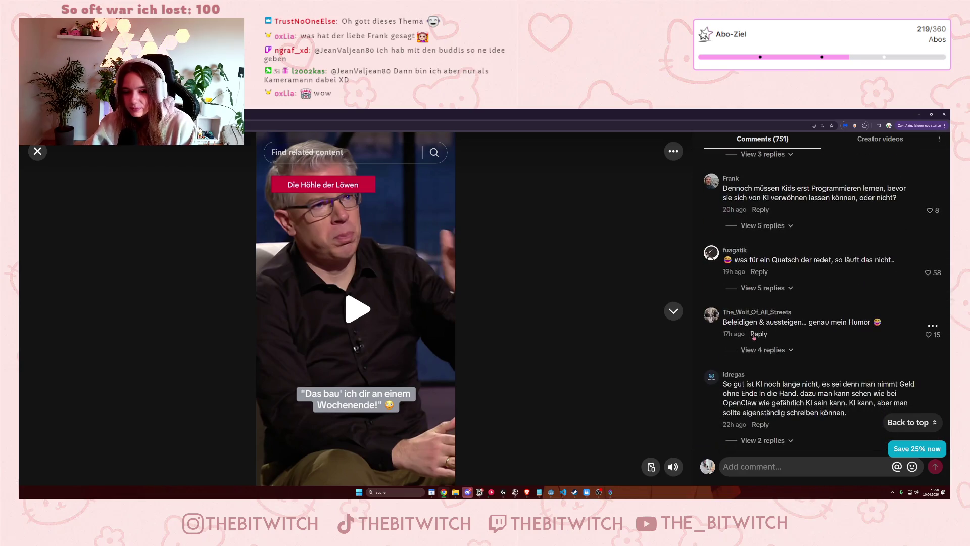
{"action": "left_click", "coordinate": [760, 323]}
{"action": "scroll", "coordinate": [788, 353], "scroll_direction": "down", "scroll_amount": 3}
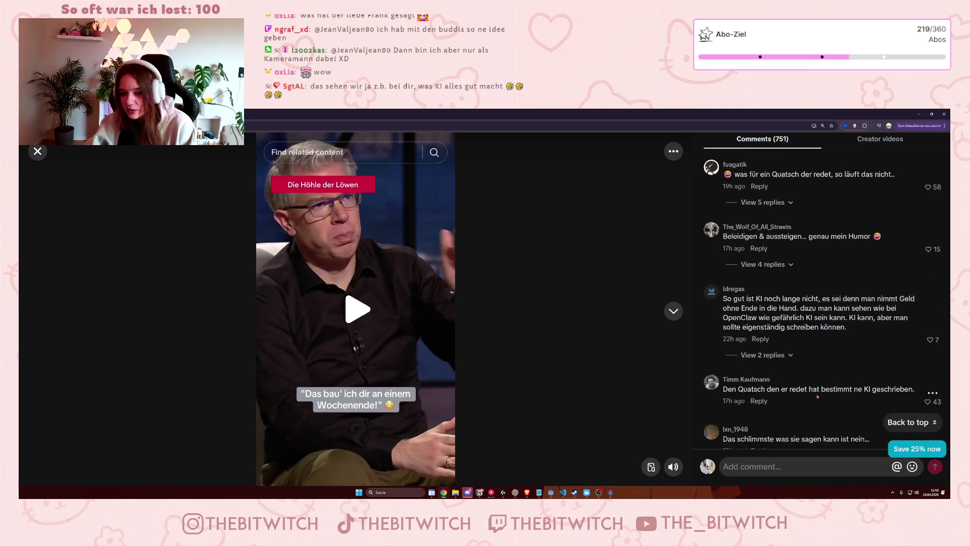
{"action": "scroll", "coordinate": [807, 332], "scroll_direction": "down", "scroll_amount": 10}
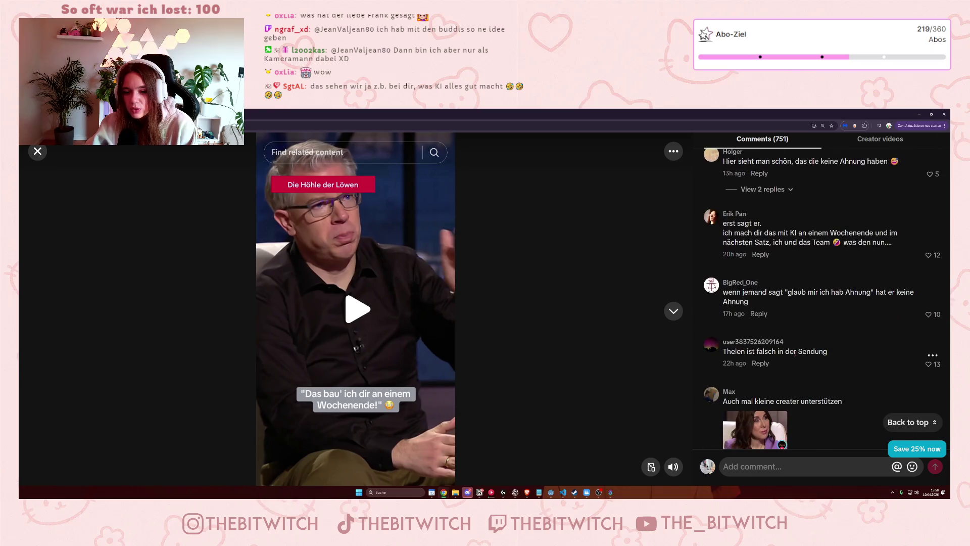
{"action": "scroll", "coordinate": [795, 354], "scroll_direction": "down", "scroll_amount": 2}
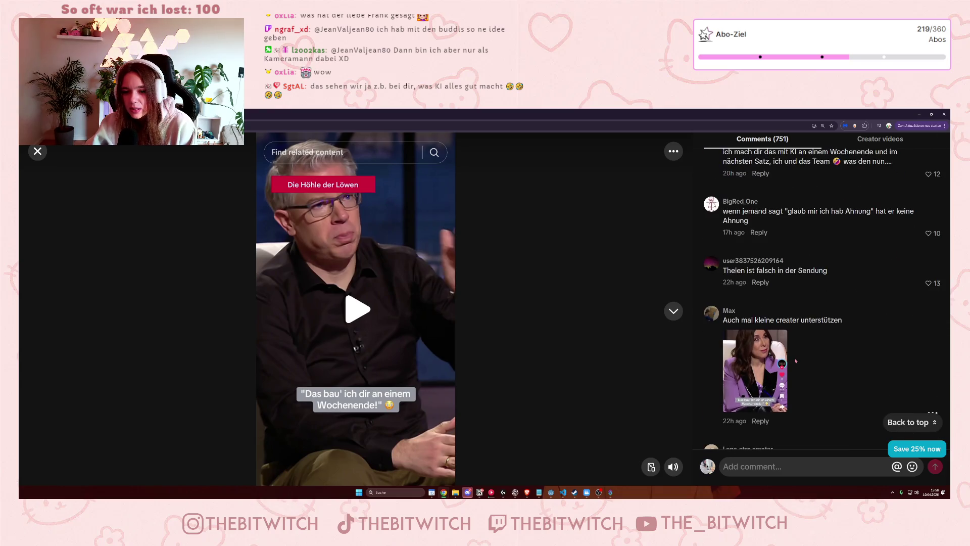
{"action": "scroll", "coordinate": [796, 361], "scroll_direction": "down", "scroll_amount": 2}
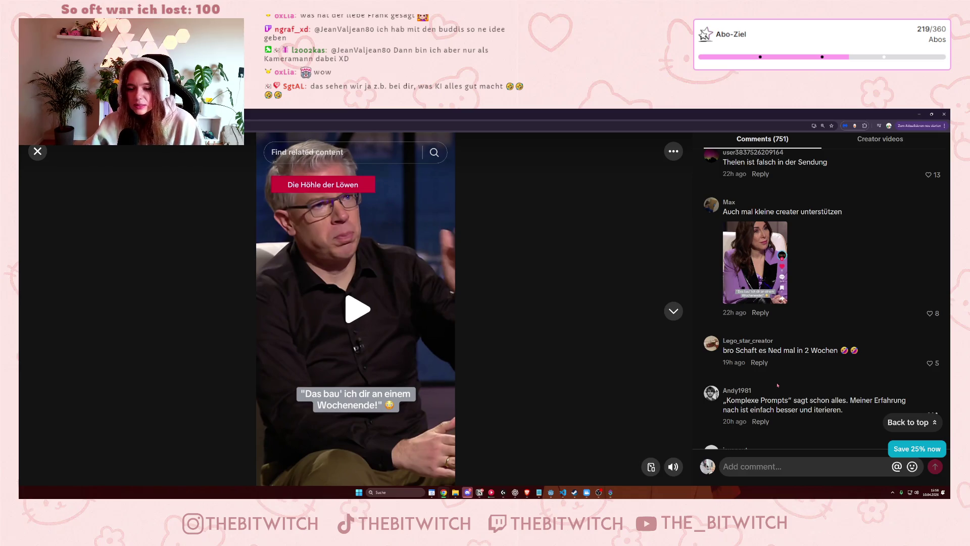
{"action": "scroll", "coordinate": [778, 385], "scroll_direction": "down", "scroll_amount": 3}
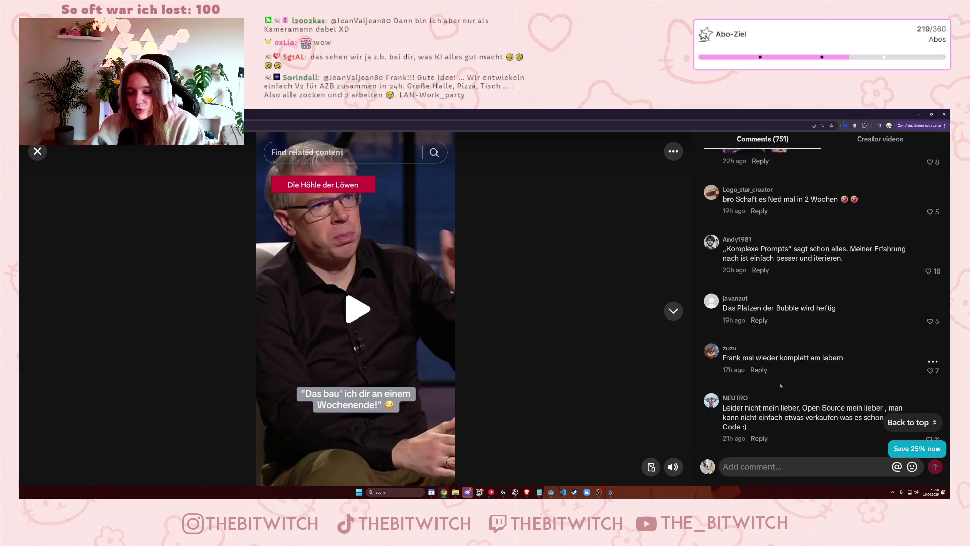
{"action": "scroll", "coordinate": [781, 386], "scroll_direction": "down", "scroll_amount": 1}
{"action": "scroll", "coordinate": [782, 382], "scroll_direction": "down", "scroll_amount": 1}
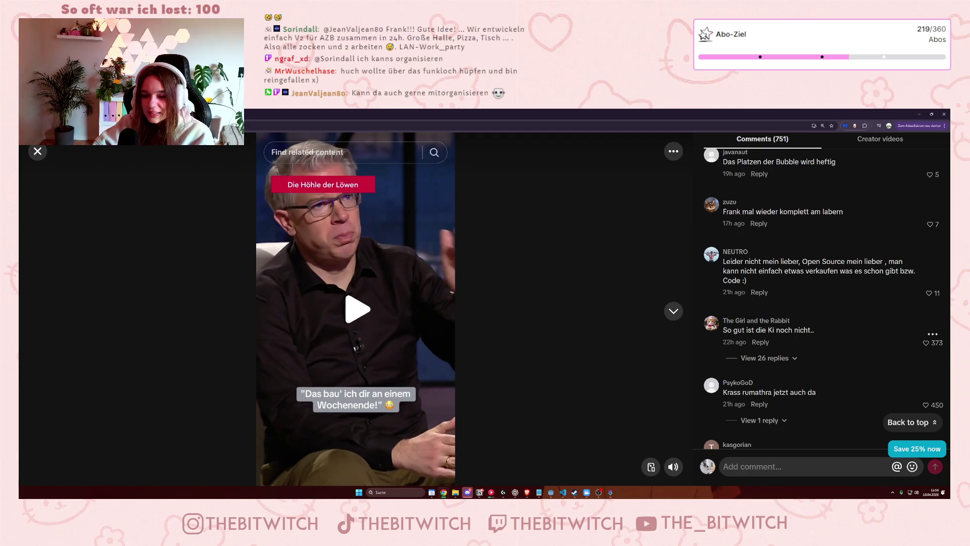
Step: Scroll the comments down past 'Arrogant der Löwe' to 'Der Typ kann nur labern'
{"action": "scroll", "coordinate": [808, 356], "scroll_direction": "down", "scroll_amount": 2}
{"action": "scroll", "coordinate": [808, 357], "scroll_direction": "down", "scroll_amount": 2}
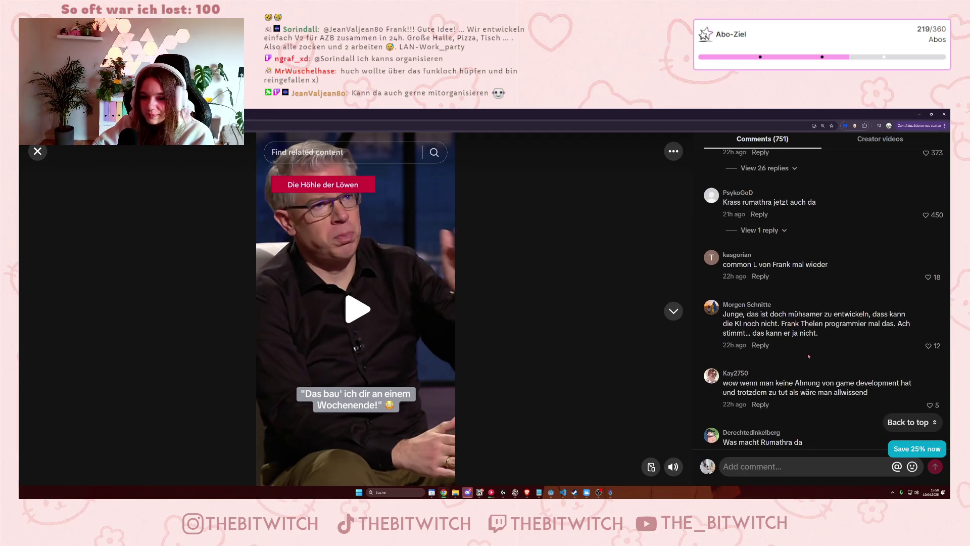
{"action": "scroll", "coordinate": [808, 356], "scroll_direction": "down", "scroll_amount": 5}
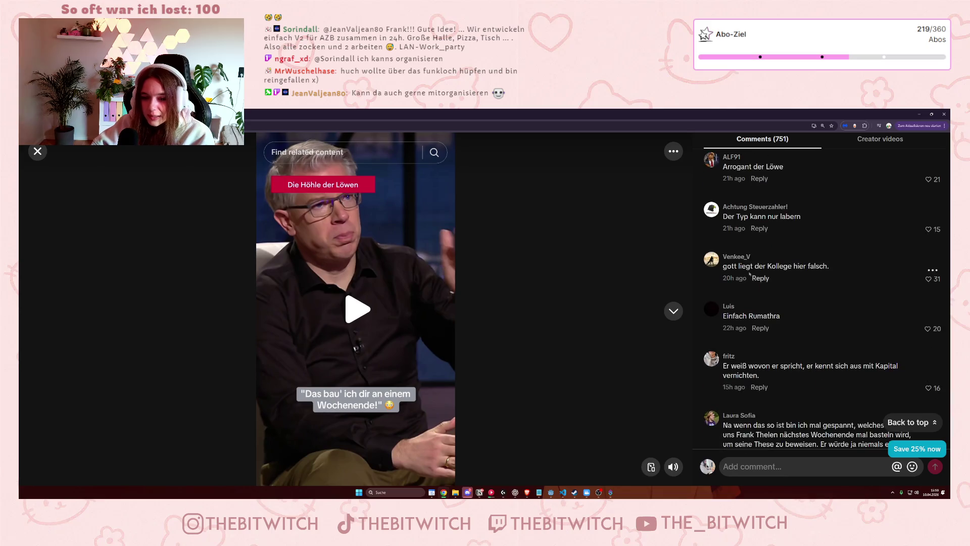
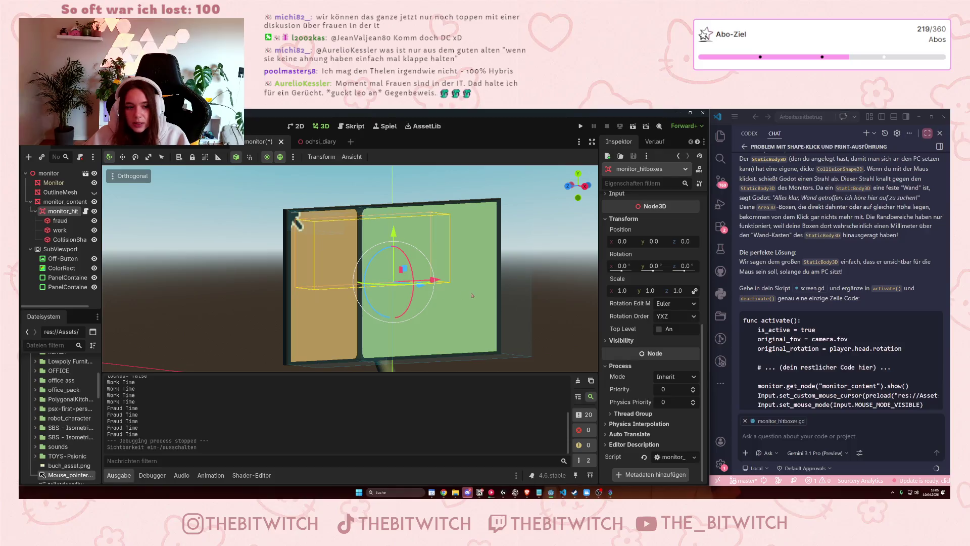
Step: Hide the monitor_content node so the monitor screen shows only the hitbox outline
{"action": "left_click_drag", "start_coordinate": [502, 279], "coordinate": [506, 267]}
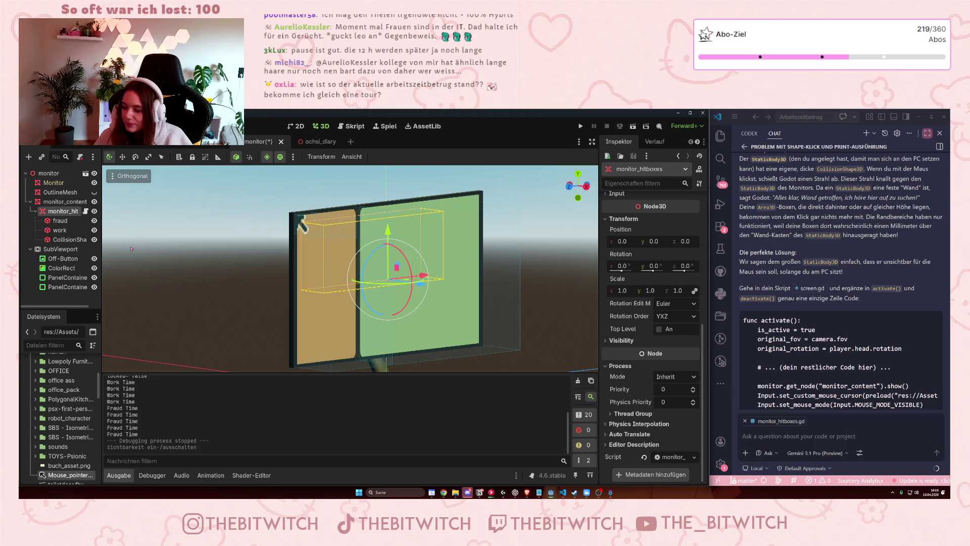
{"action": "left_click", "coordinate": [94, 202]}
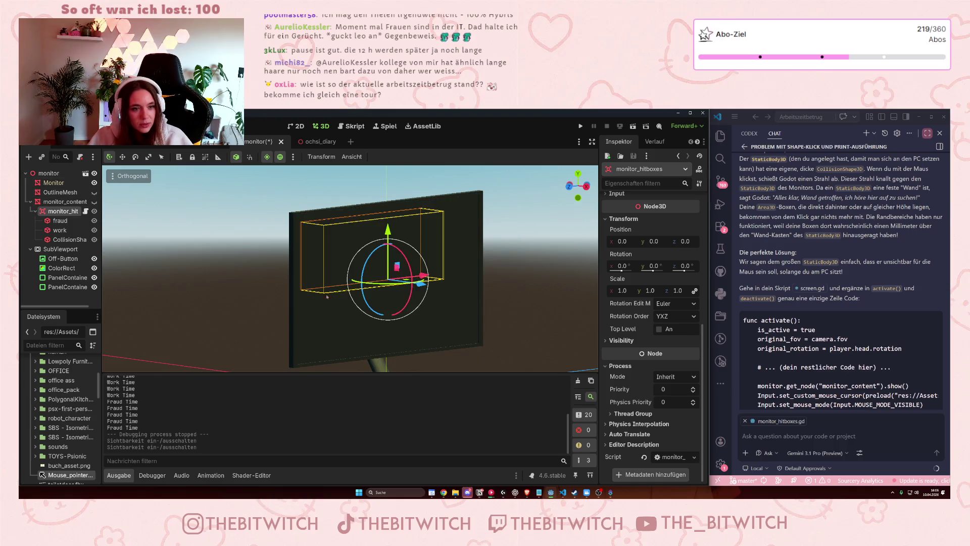
Step: Save the monitor scene with Ctrl+S and run the project
{"action": "left_click", "coordinate": [445, 297]}
{"action": "key", "text": "ctrl+s"}
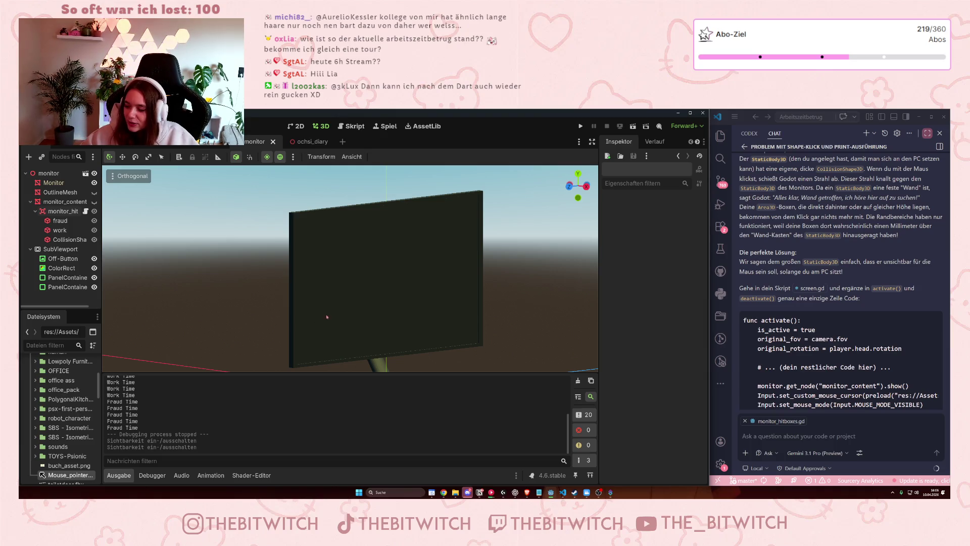
{"action": "left_click", "coordinate": [580, 126]}
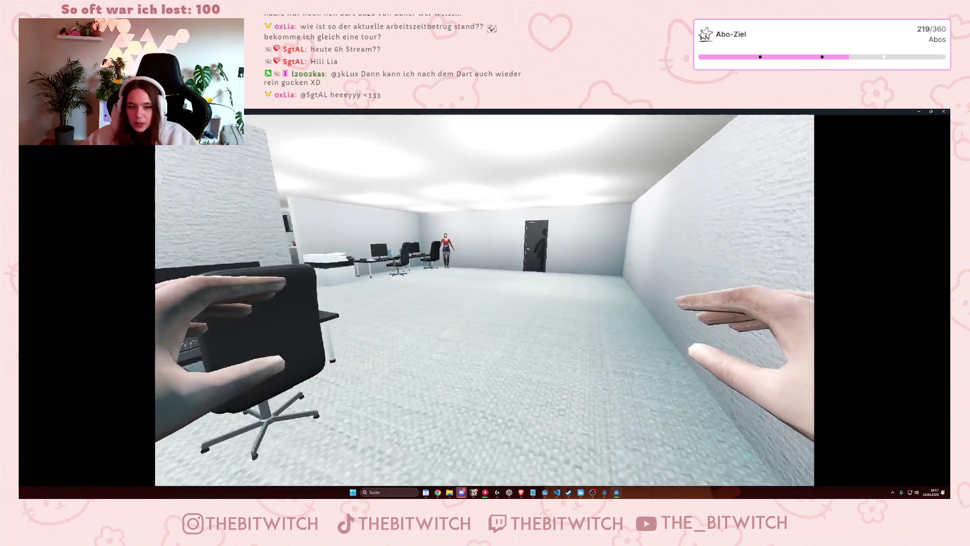
Step: In the running game, walk to the desk, sit down and switch on the computer
{"action": "key", "text": "w"}
{"action": "key", "text": "w"}
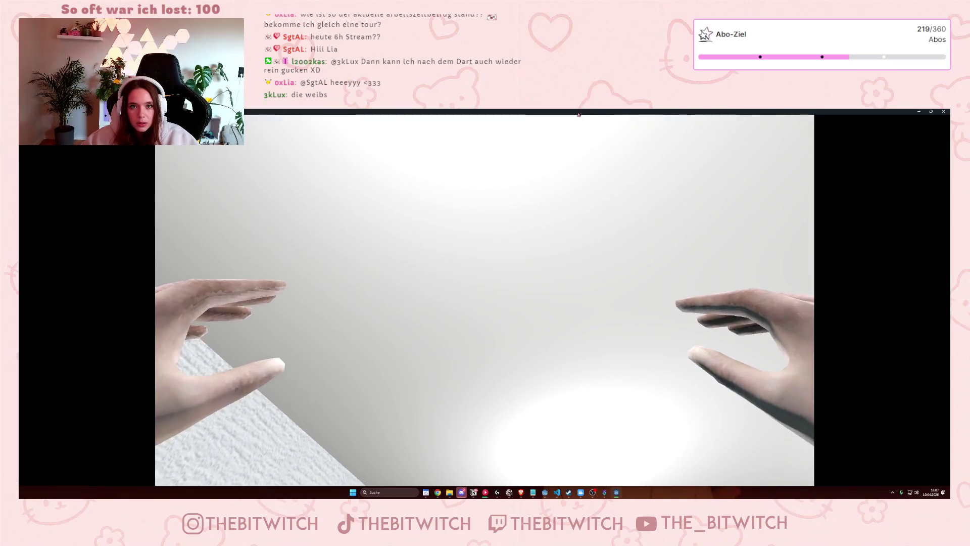
{"action": "double_click", "coordinate": [577, 115]}
{"action": "key", "text": "e"}
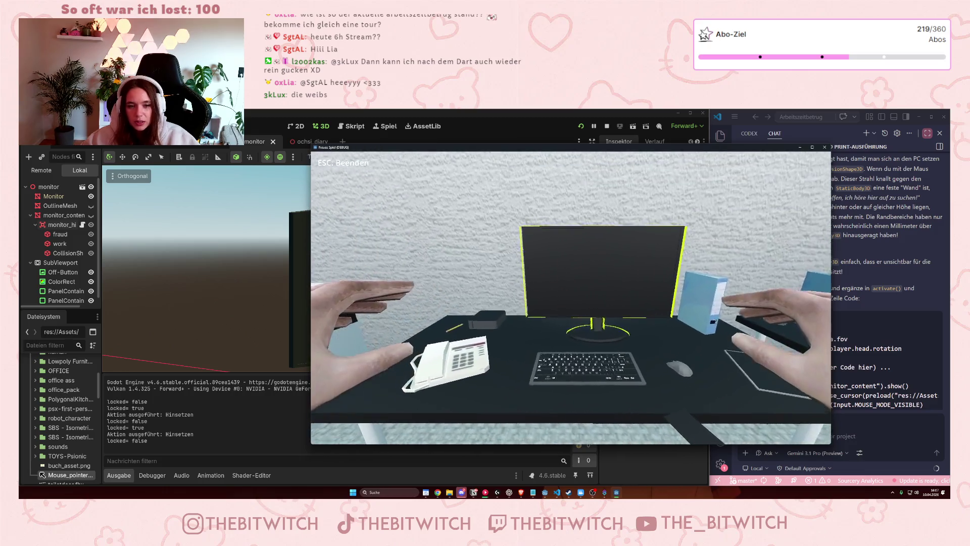
{"action": "key", "text": "e"}
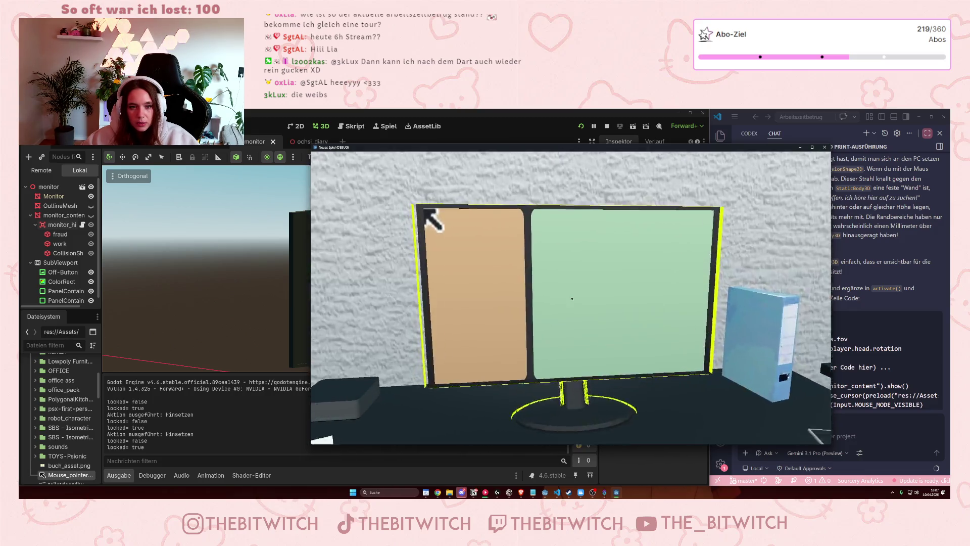
{"action": "key", "text": "e"}
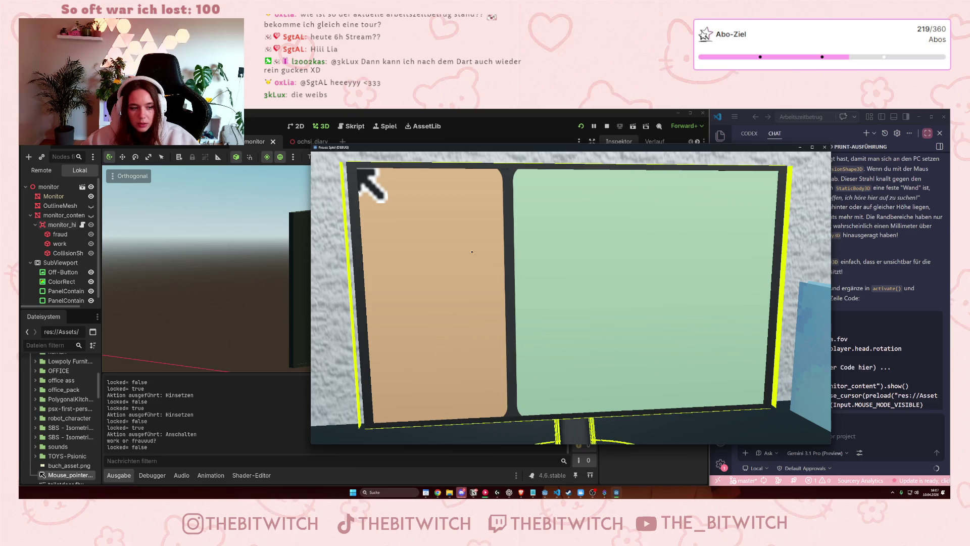
Step: Log fraud time and work time on the in-game monitor, then stop the game
{"action": "left_click", "coordinate": [537, 220]}
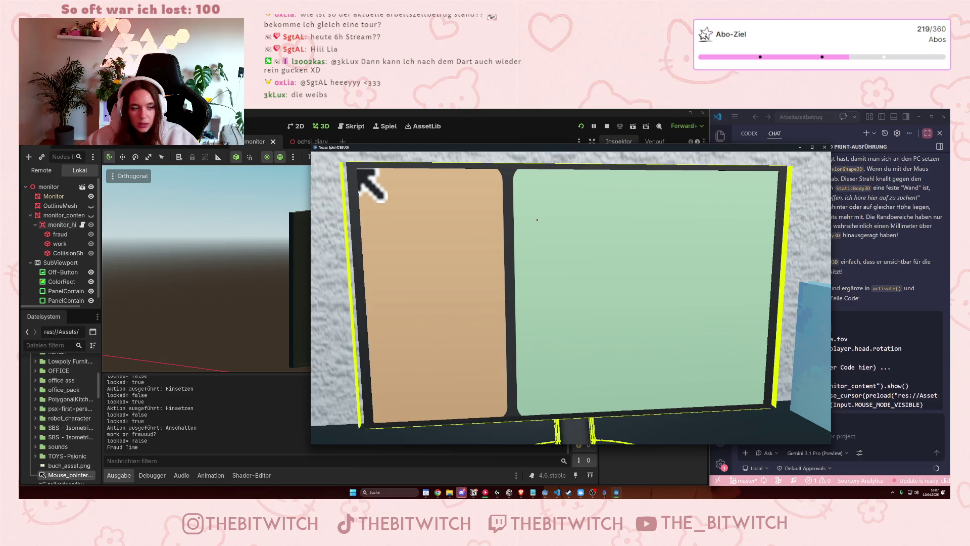
{"action": "left_click", "coordinate": [511, 338]}
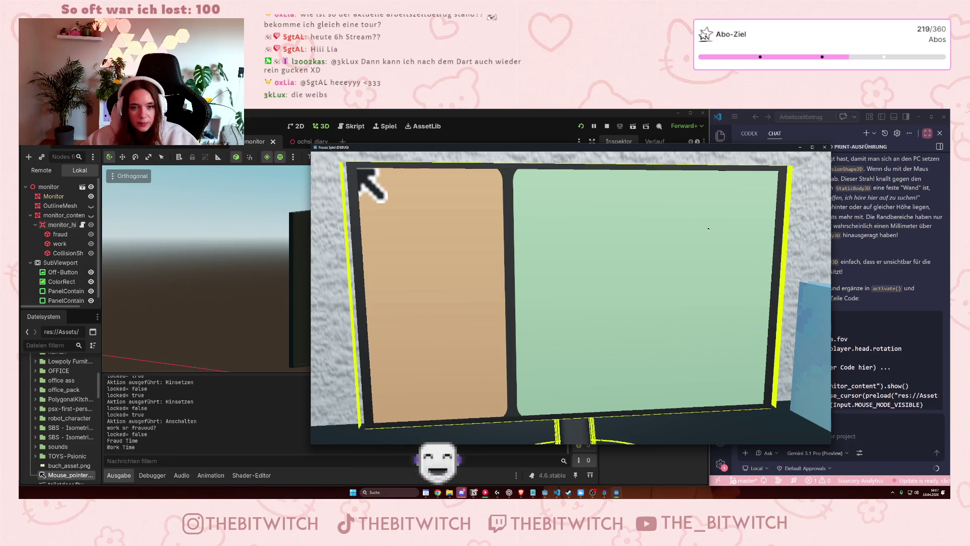
{"action": "left_click", "coordinate": [446, 364]}
{"action": "left_click", "coordinate": [460, 293]}
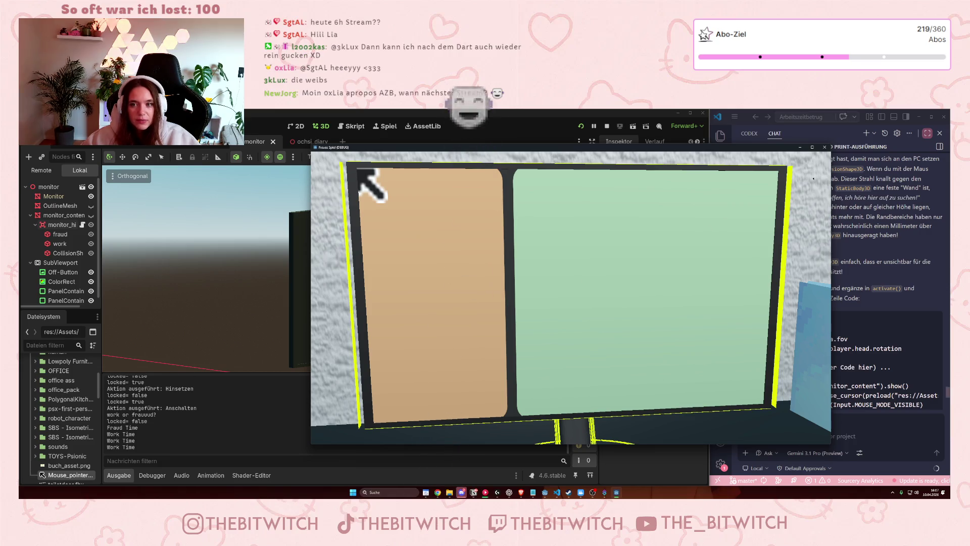
{"action": "left_click", "coordinate": [825, 147]}
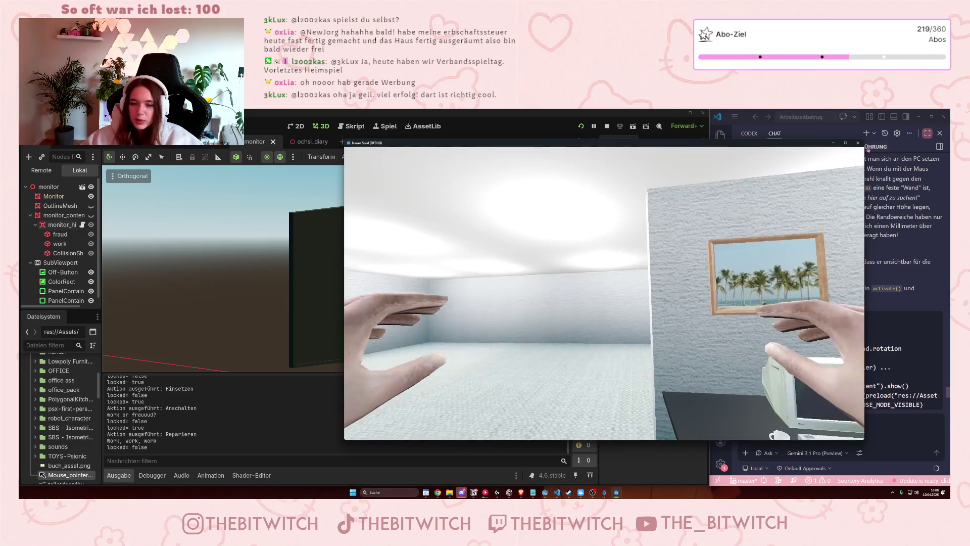
Step: Quit the running game and remove monitor_hitboxes.gd from the chat context
{"action": "key", "text": "F8"}
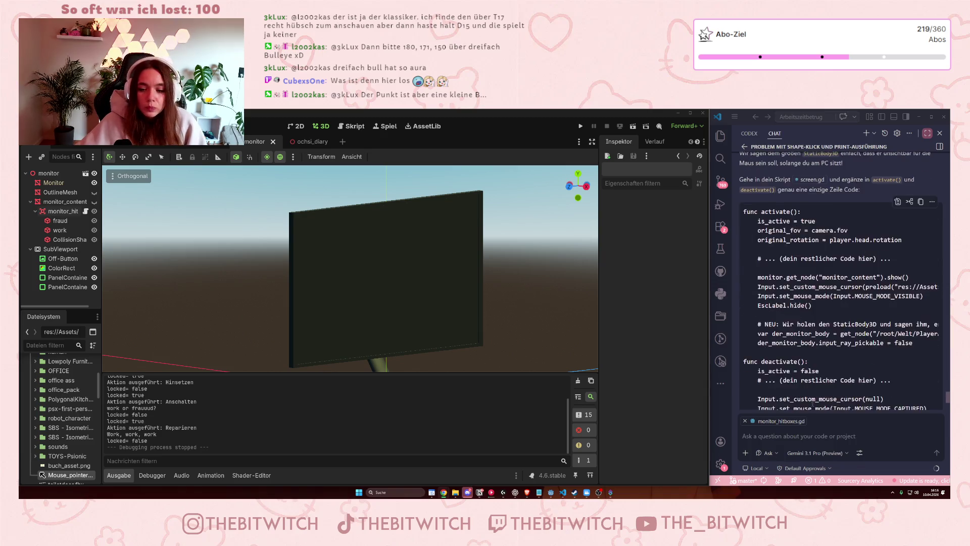
{"action": "left_click", "coordinate": [745, 421]}
Step: Write 'Ich werde das später noch mal angehen.' and begin the Arbeitszeit/Arbeitszeitbetrug timer request
{"action": "left_click", "coordinate": [753, 434]}
{"action": "type", "text": "Ich werde das s"}
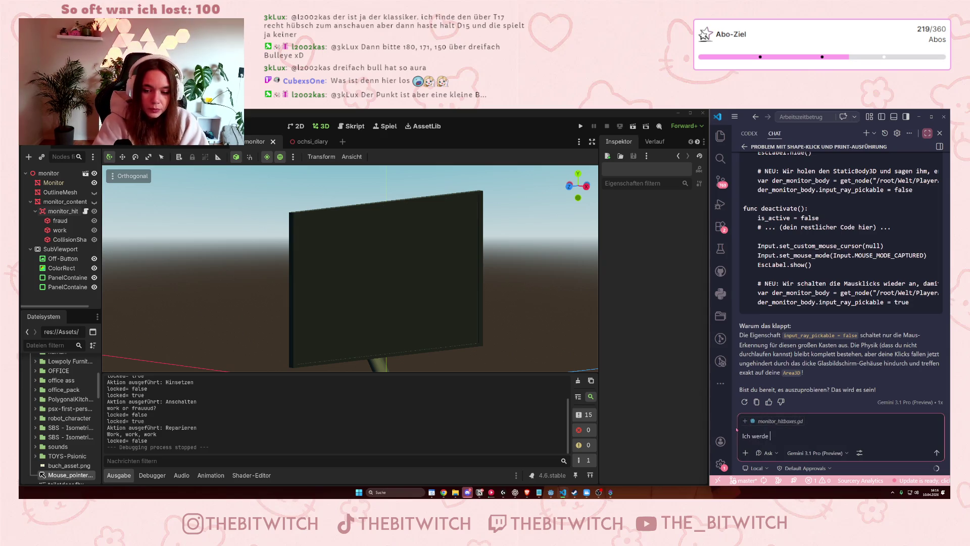
{"action": "type", "text": "päter noch mal "}
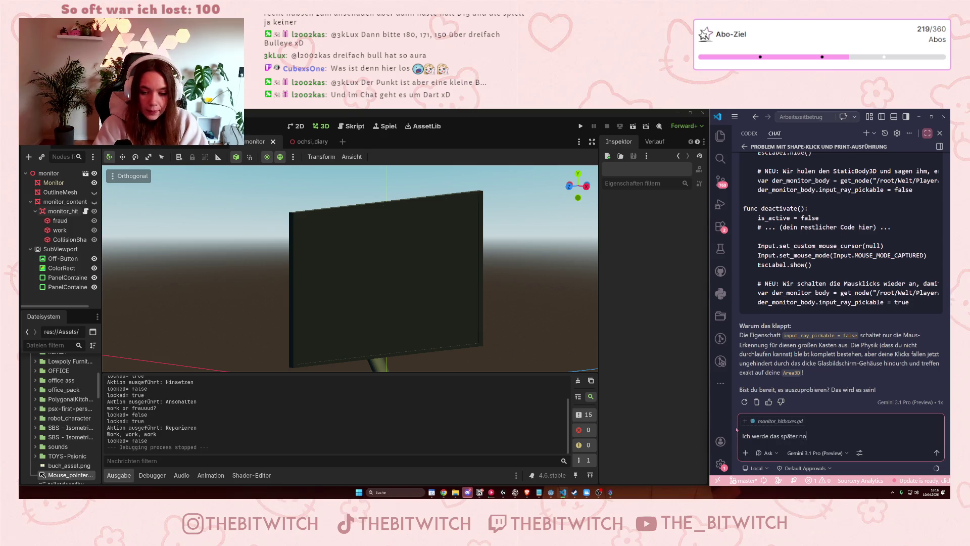
{"action": "type", "text": "angehen."}
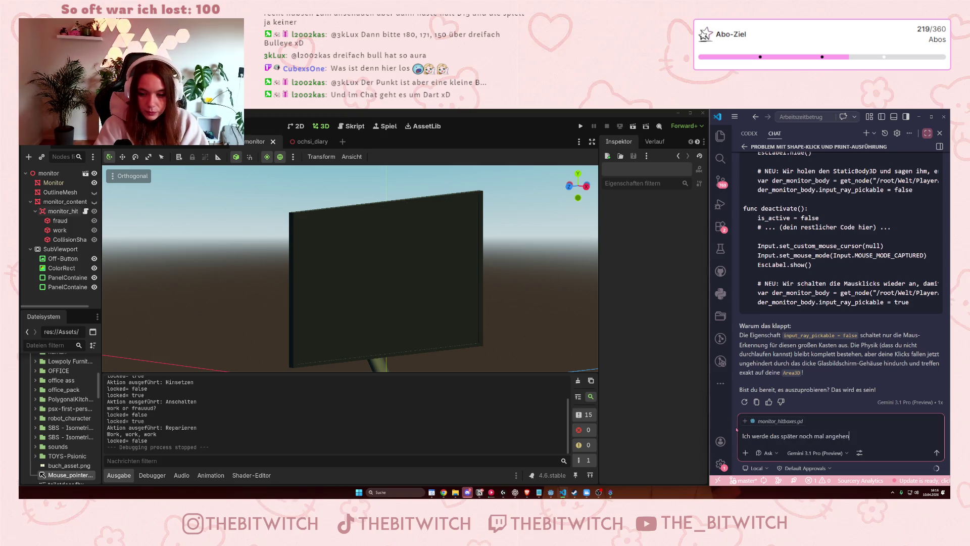
{"action": "key", "text": "shift+Return"}
{"action": "type", "text": "Als näch"}
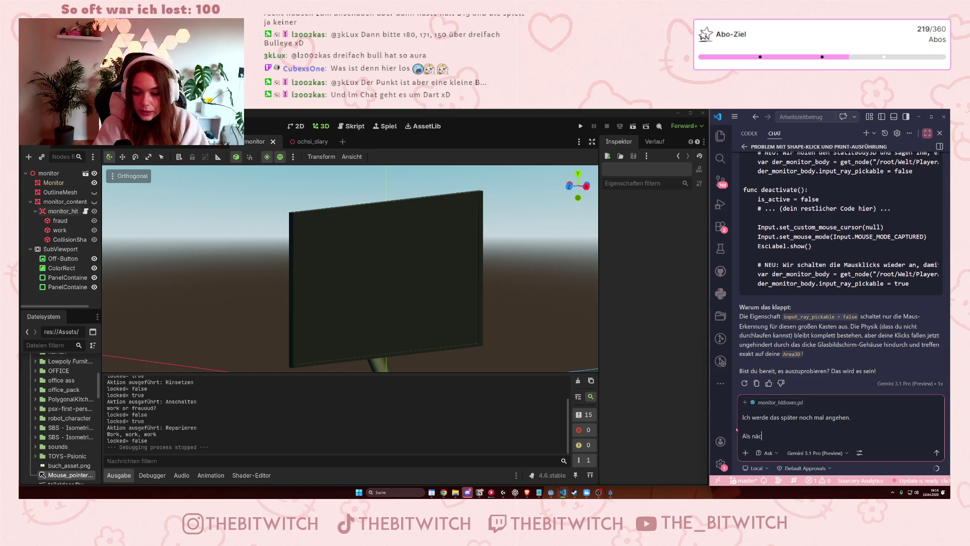
{"action": "type", "text": "stes"}
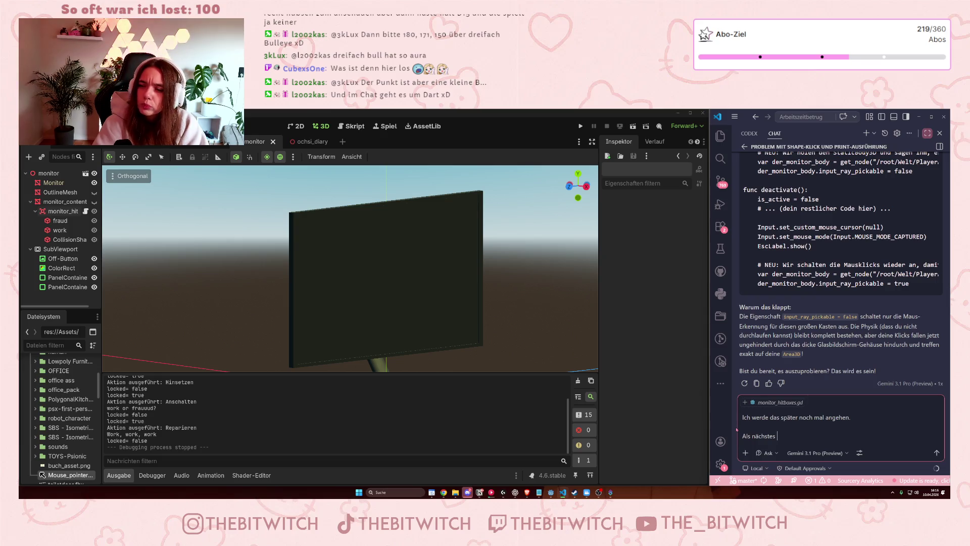
{"action": "type", "text": "möchte ich d"}
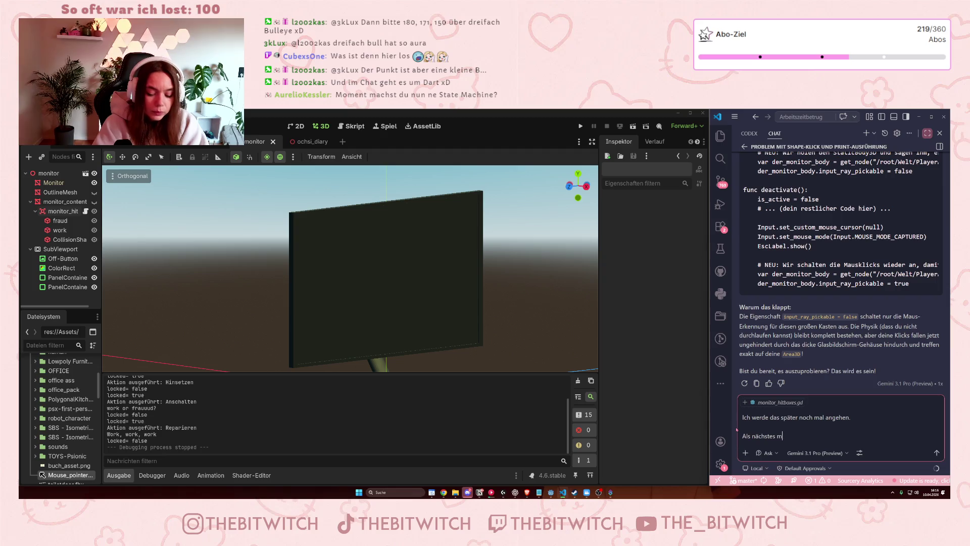
{"action": "type", "text": "ie Lo"}
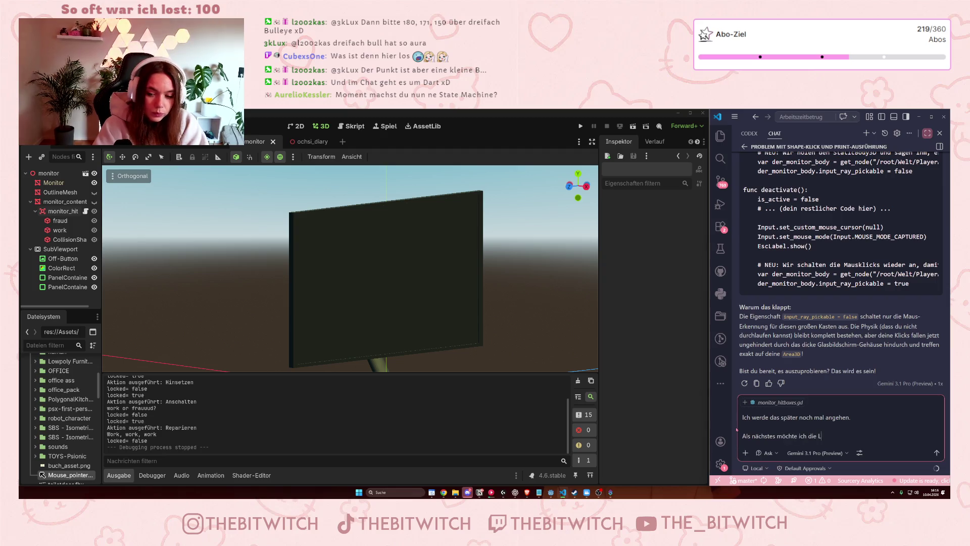
{"action": "type", "text": "gik für die Zeit"}
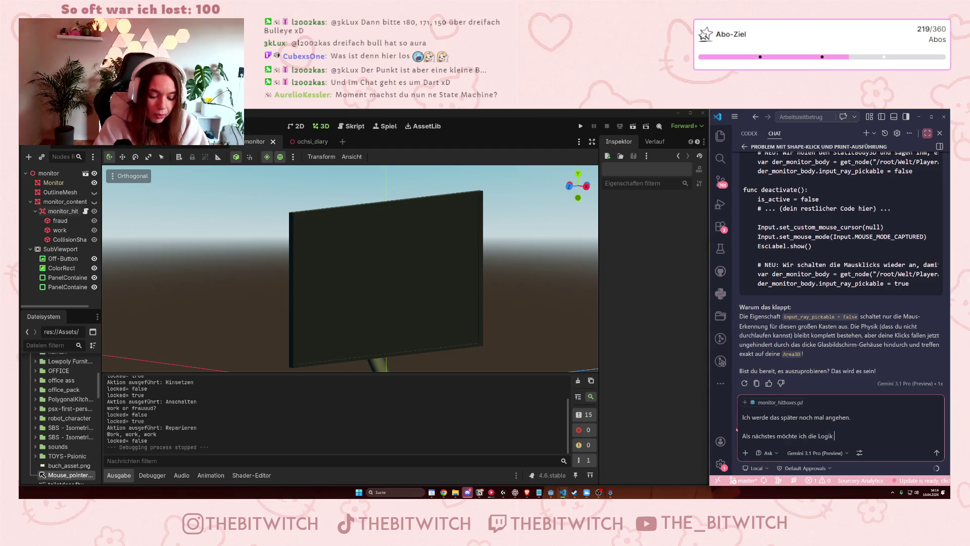
{"action": "type", "text": " bauen. Es ps"}
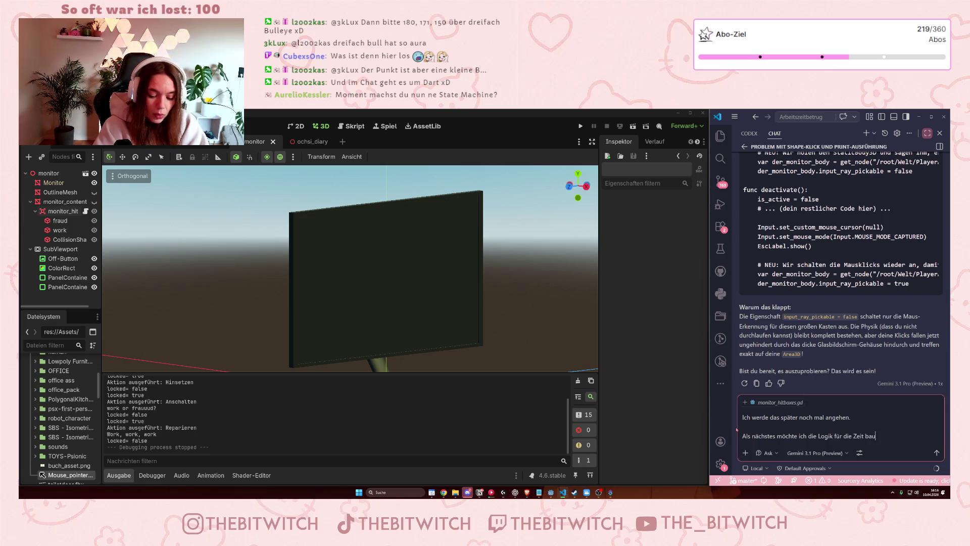
{"action": "key", "text": "BackSpace"}
{"action": "key", "text": "BackSpace"}
{"action": "type", "text": "spoll zwei Timer"}
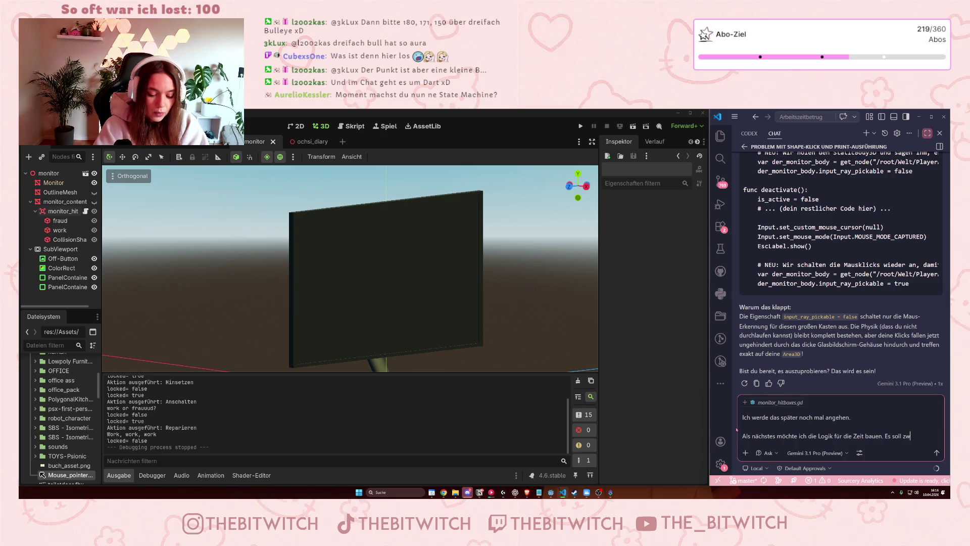
{"action": "type", "text": " geben. Einen "}
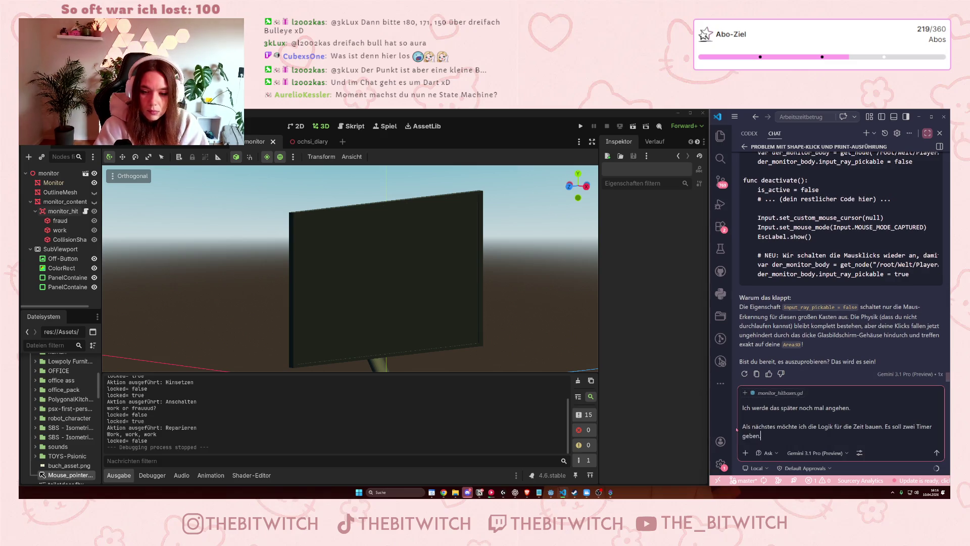
{"action": "type", "text": "für Arbeits"}
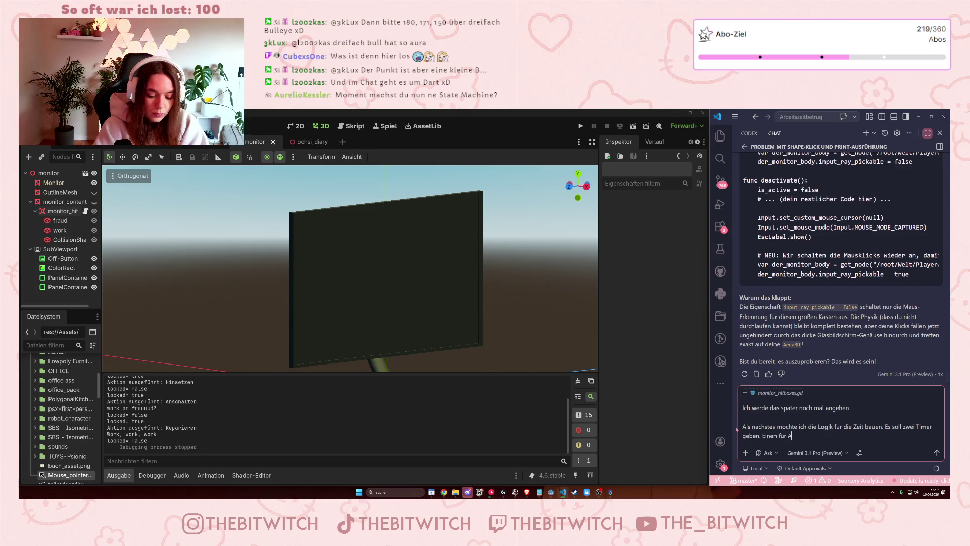
{"action": "type", "text": "zeit, einen Fü"}
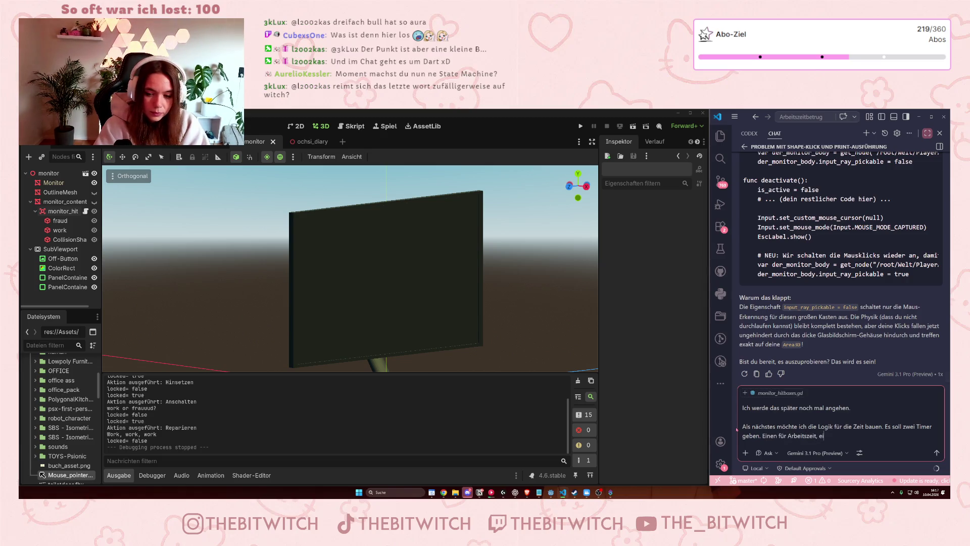
{"action": "type", "text": "r"}
{"action": "key", "text": "BackSpace"}
{"action": "key", "text": "BackSpace"}
{"action": "key", "text": "BackSpace"}
{"action": "type", "text": "für Ar"}
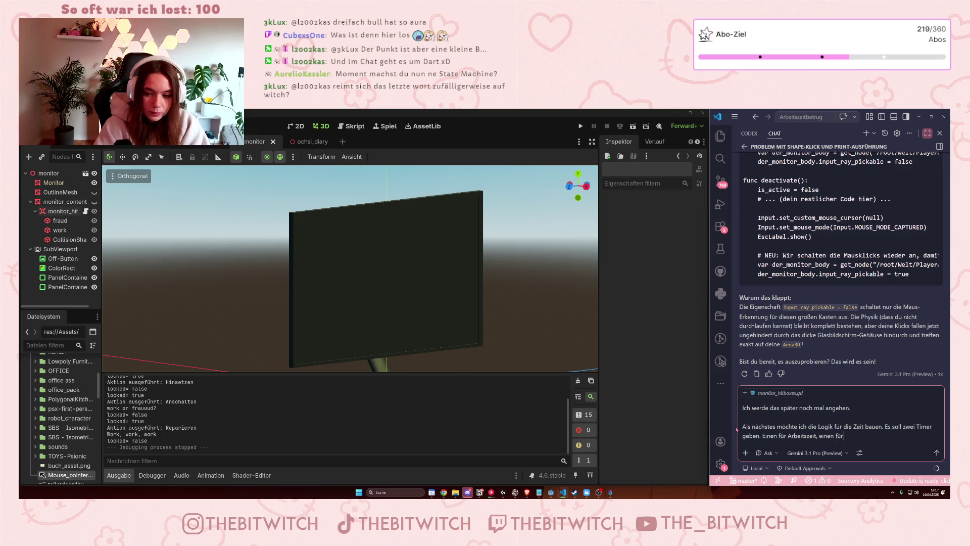
{"action": "type", "text": "beitszeitbetru"}
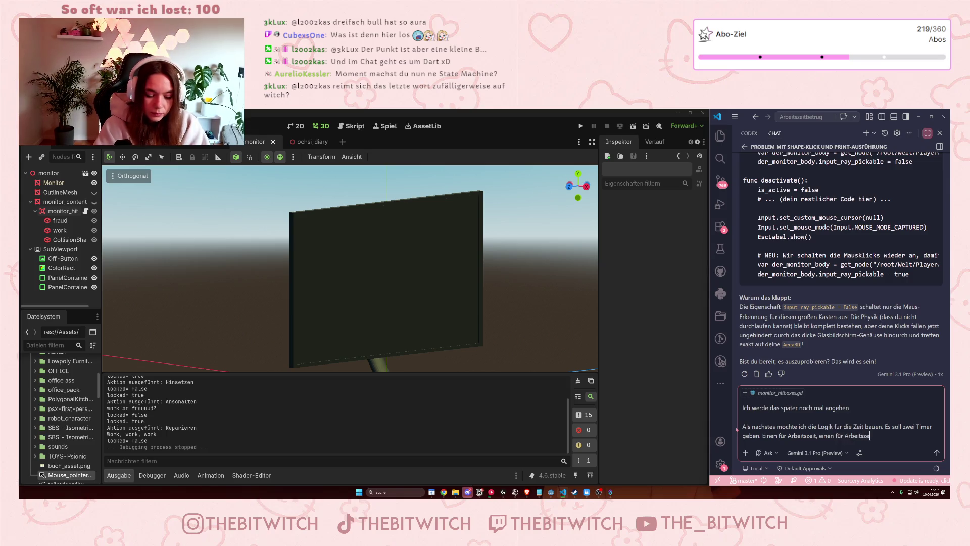
{"action": "type", "text": "g. "}
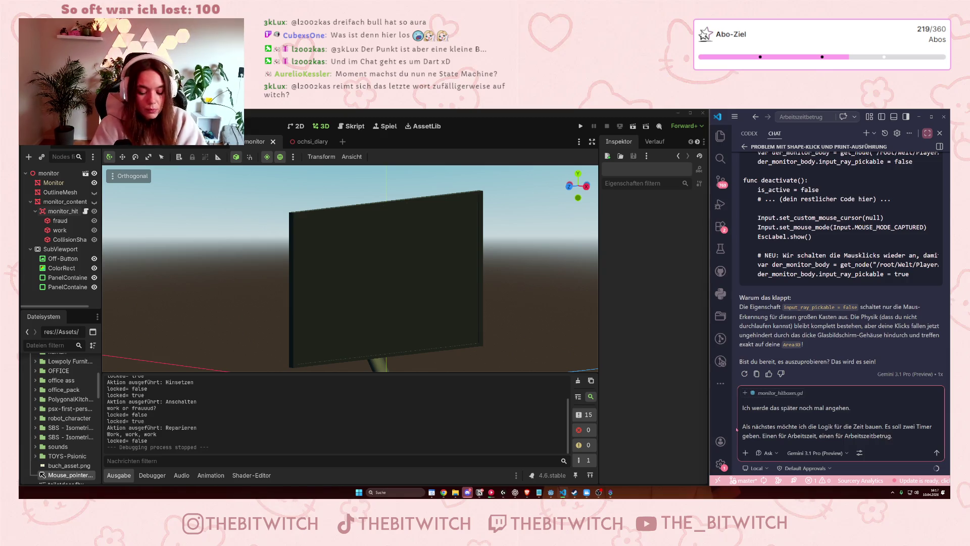
{"action": "type", "text": "Diese sollen "}
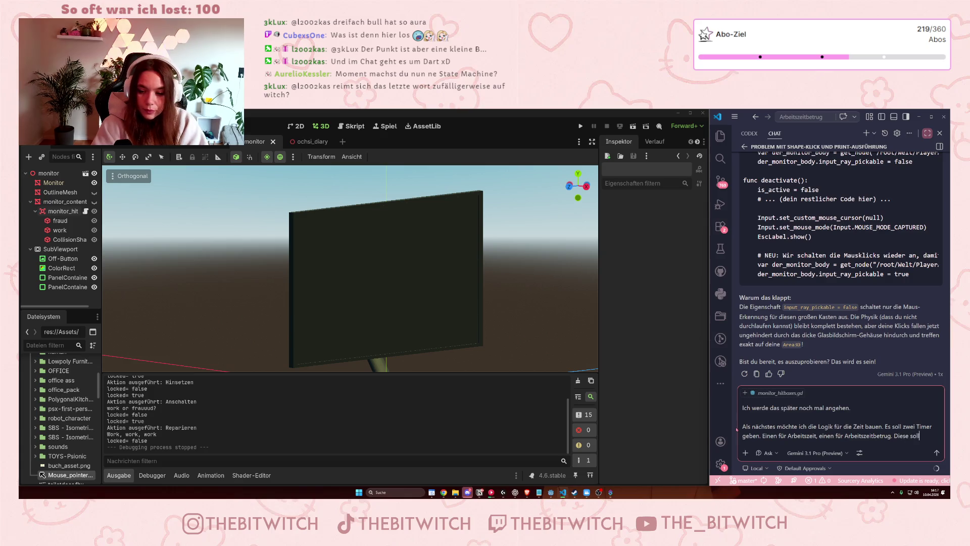
{"action": "type", "text": "durch"}
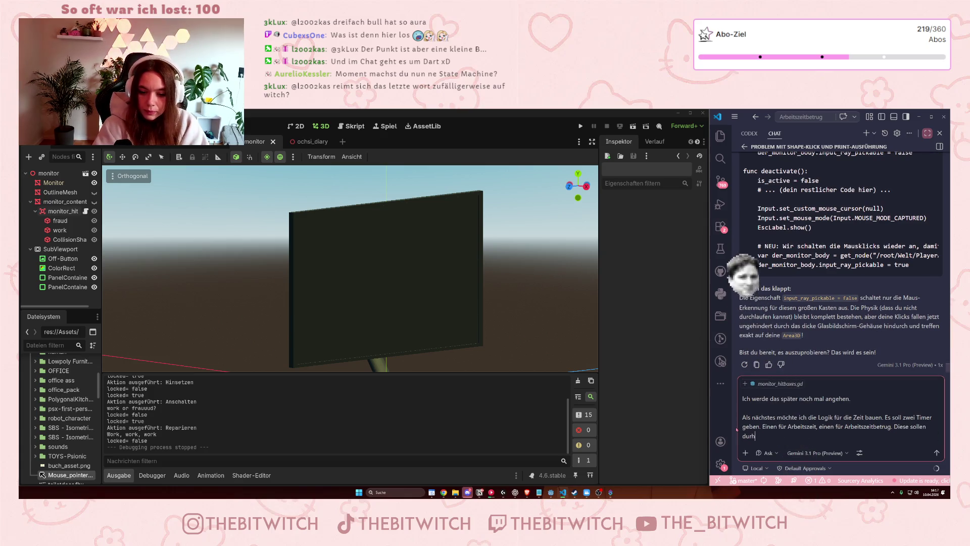
{"action": "type", "text": " die akt"}
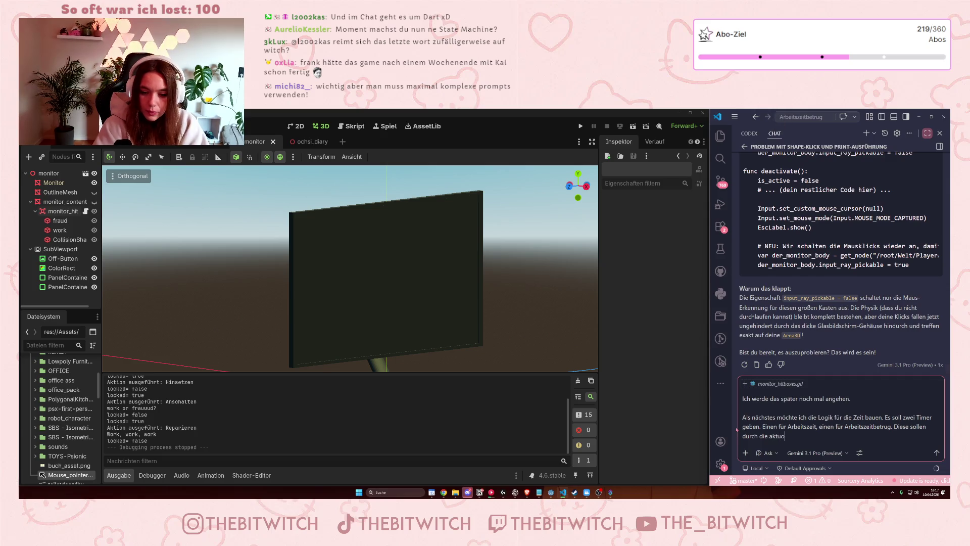
{"action": "type", "text": "ionen"}
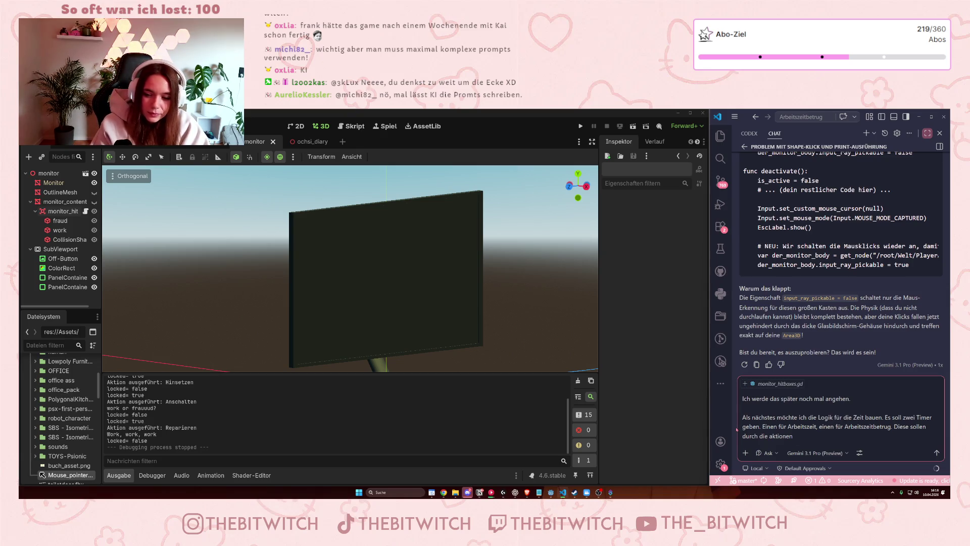
Step: Finish the request with the 8-hour workday rule and 'Wie setze ich das um', then send it
{"action": "type", "text": "ausgelöst we"}
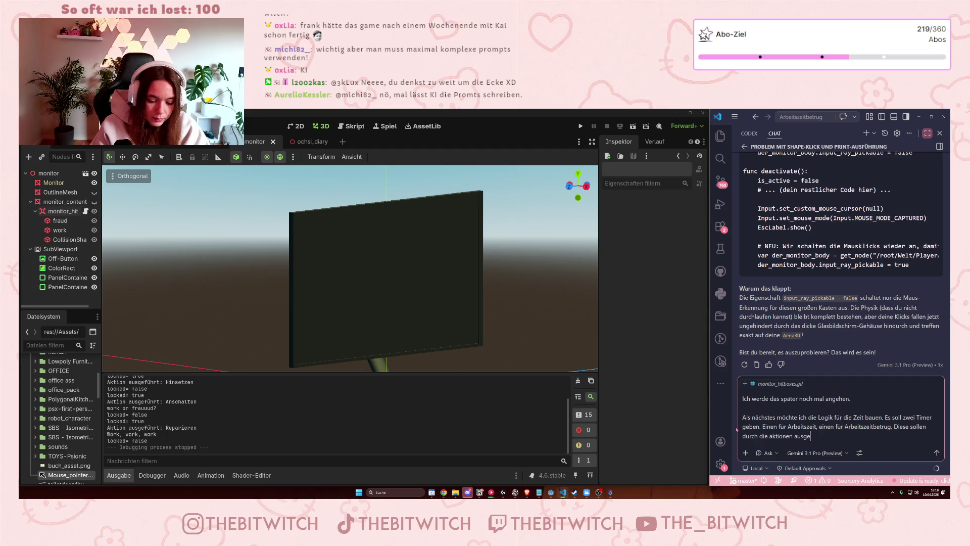
{"action": "type", "text": "rden. "}
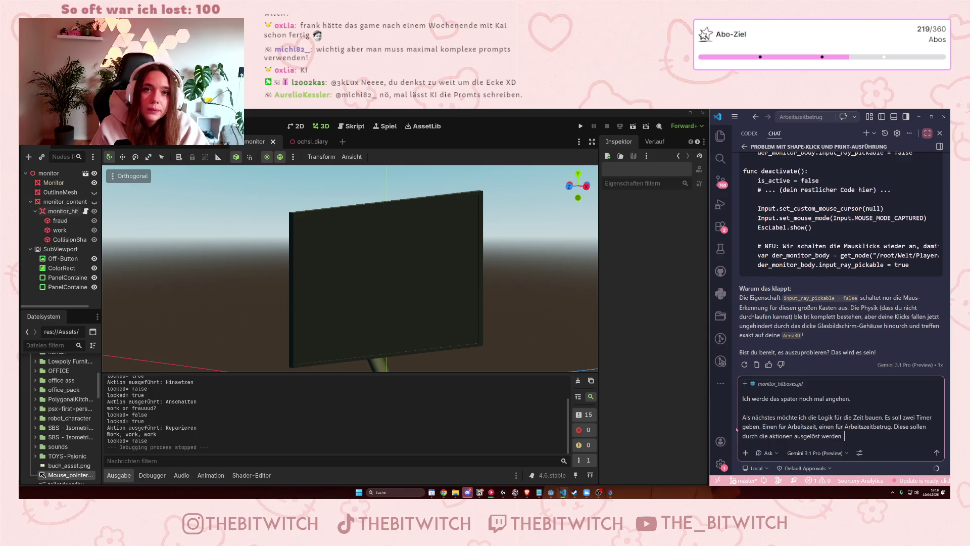
{"action": "type", "text": "Der Arbeitsz"}
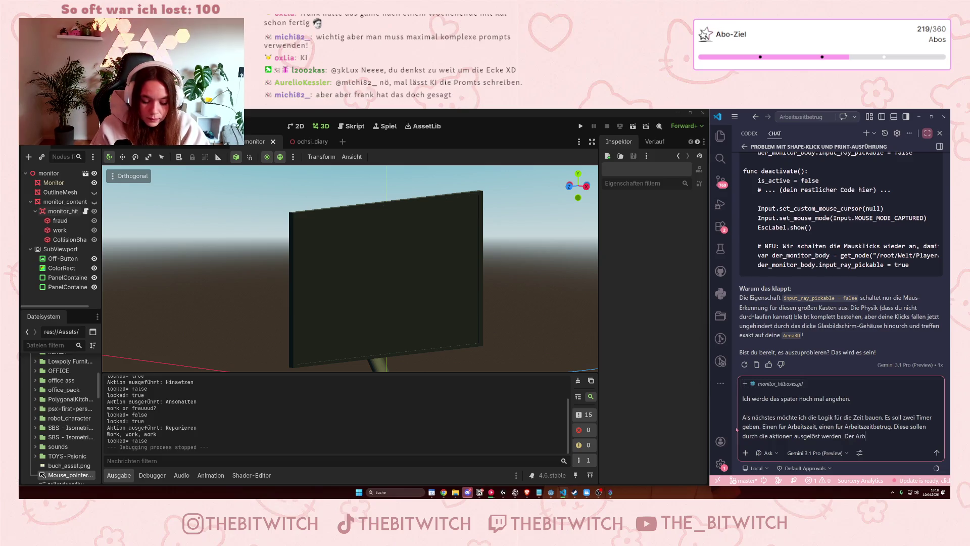
{"action": "key", "text": "BackSpace"}
{"action": "type", "text": "tag soll"}
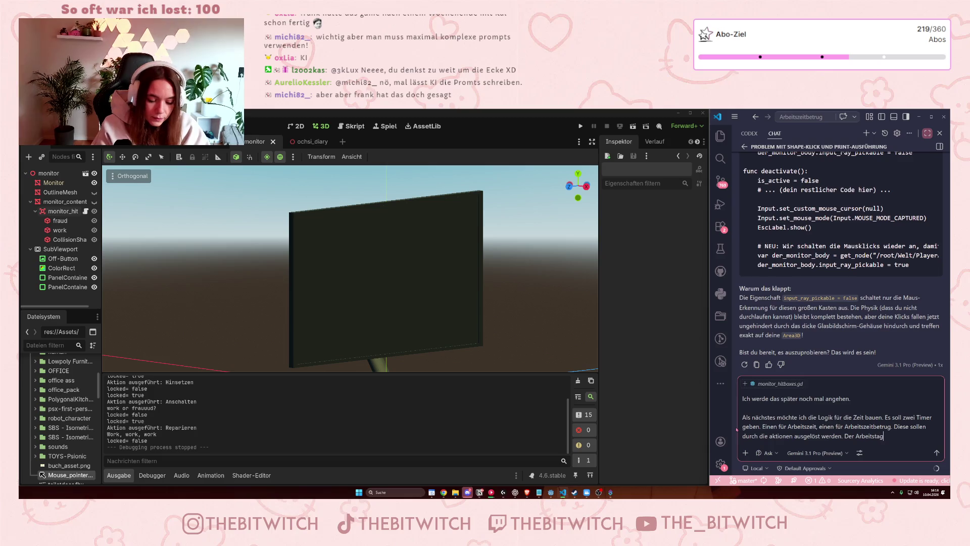
{"action": "type", "text": " 8 stunden haben un"}
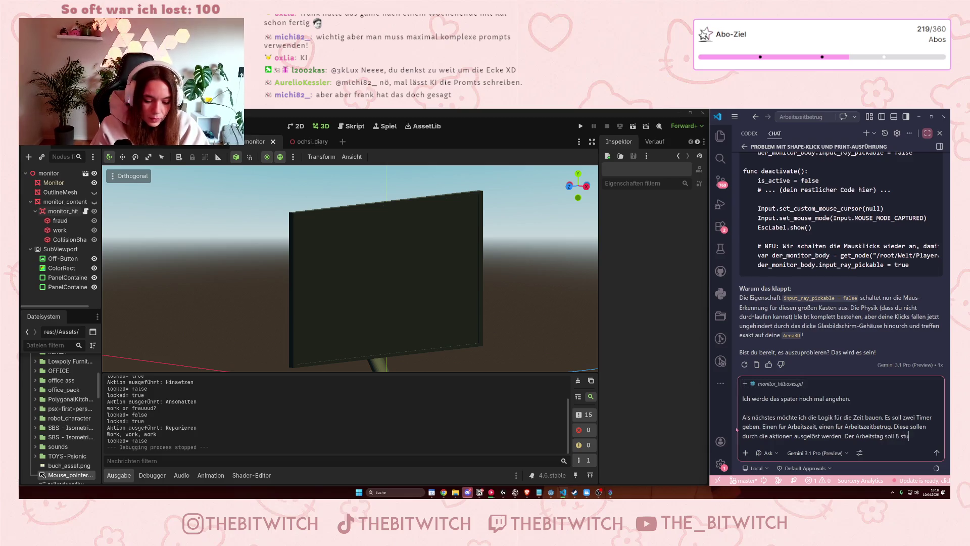
{"action": "type", "text": "d ablauf"}
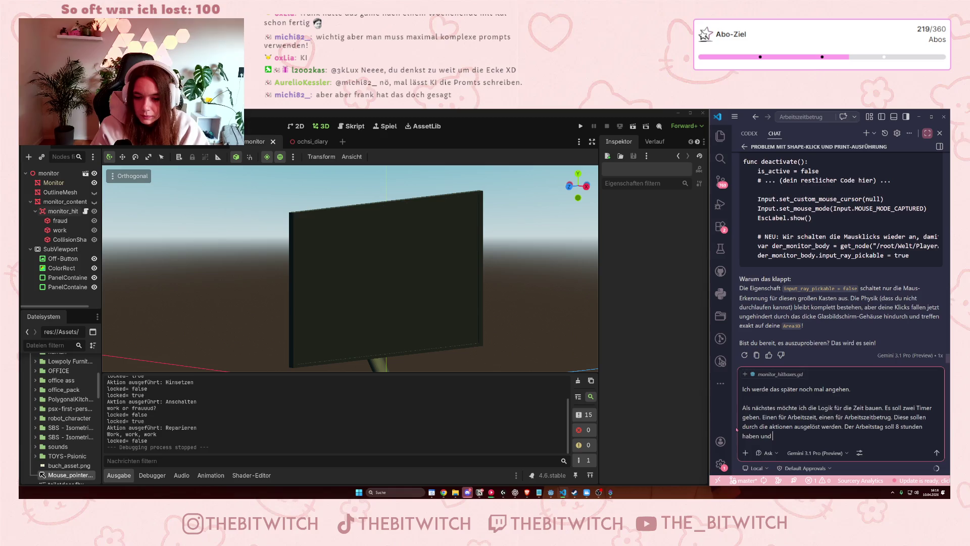
{"action": "type", "text": "en, wenn durch "}
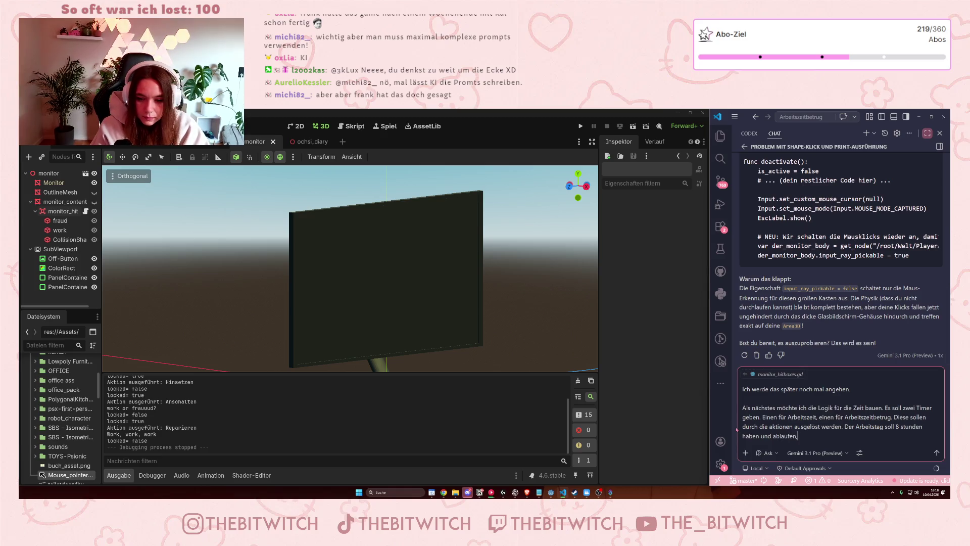
{"action": "type", "text": "die ko"}
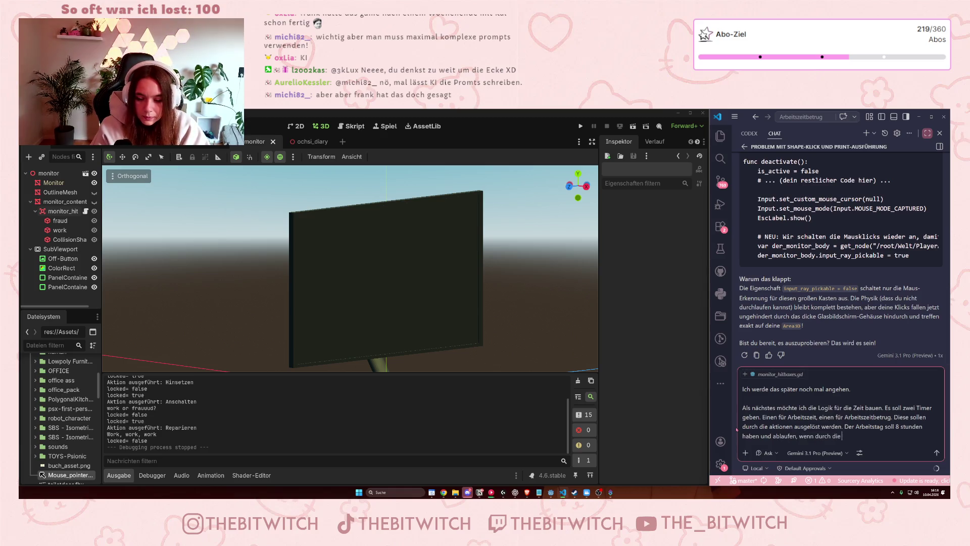
{"action": "type", "text": "mbinierte zeit "}
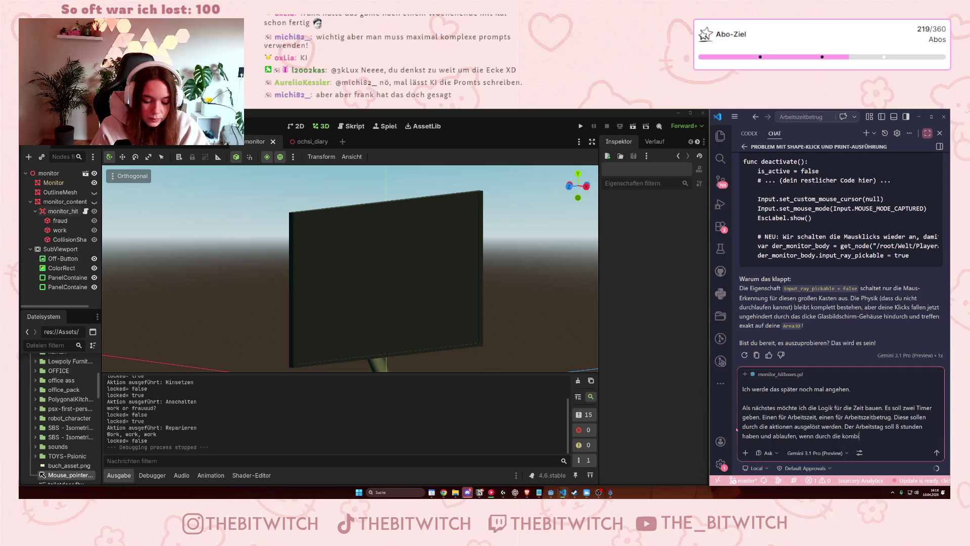
{"action": "type", "text": "aus betr"}
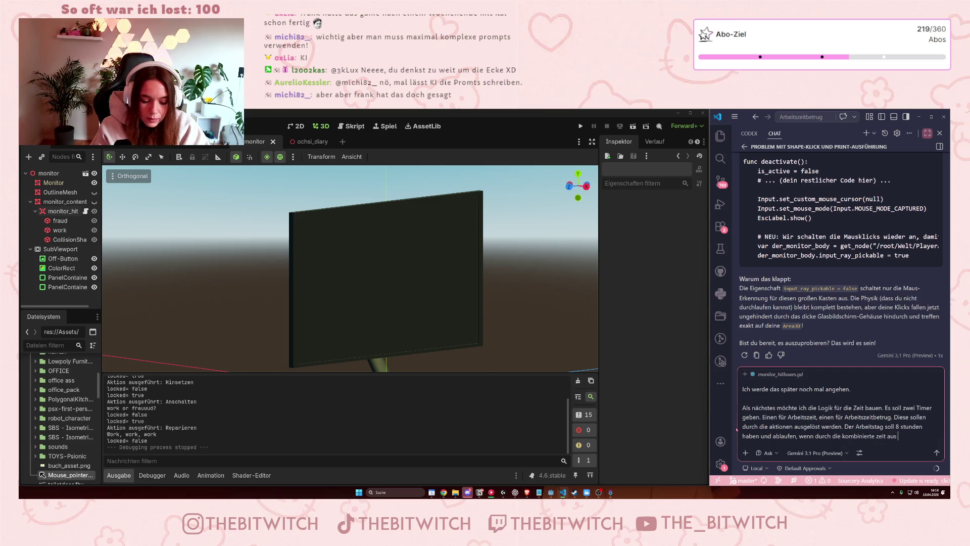
{"action": "type", "text": "ug und "}
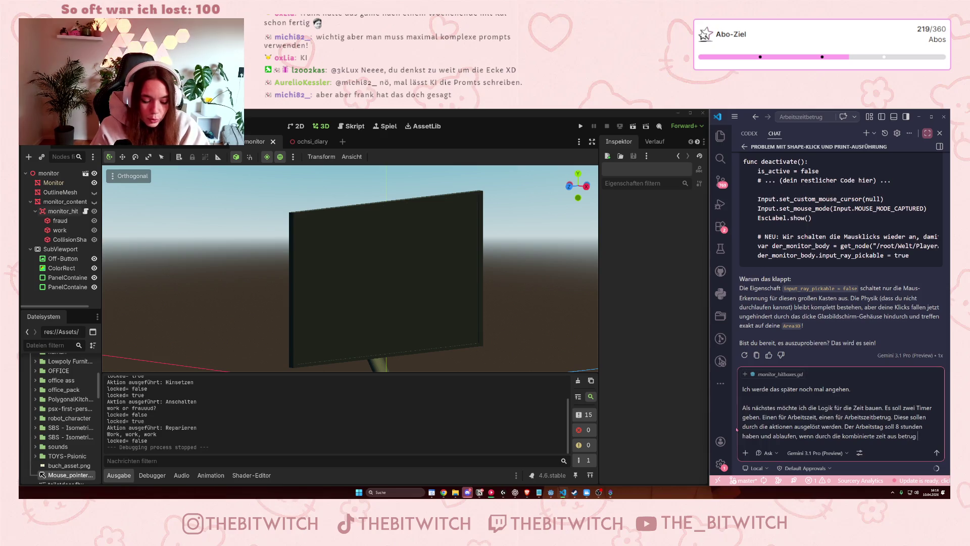
{"action": "type", "text": "arbeitszeit"}
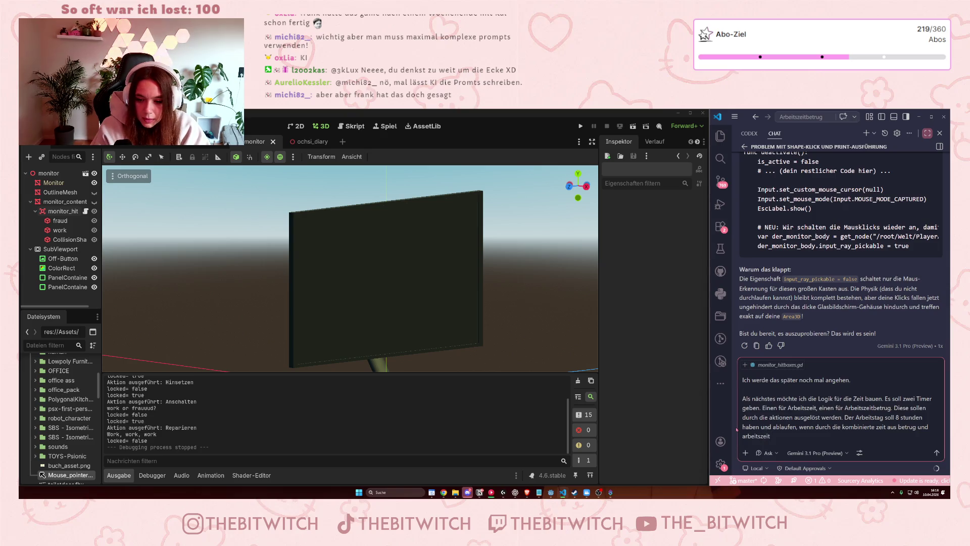
{"action": "type", "text": "zusammenkommt. "}
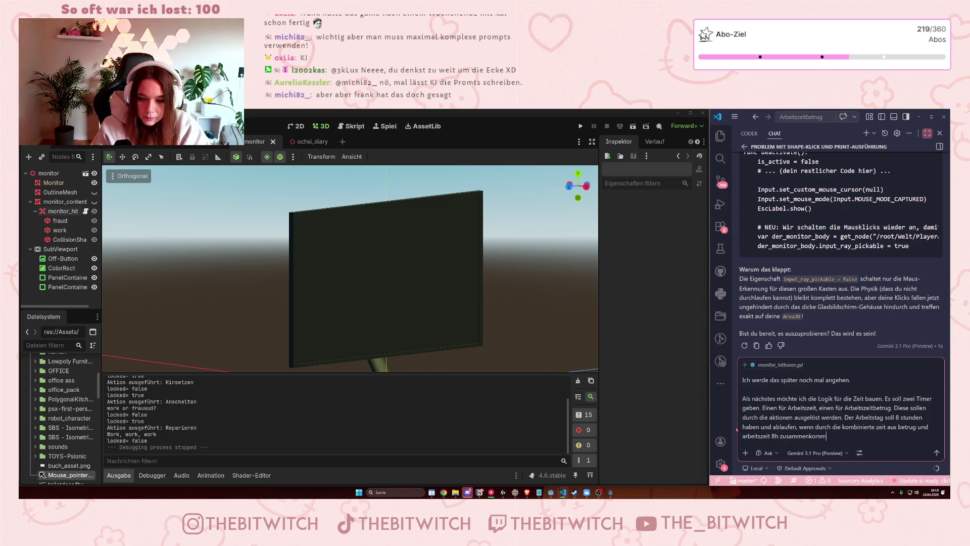
{"action": "type", "text": "Zwischen den aktionen "}
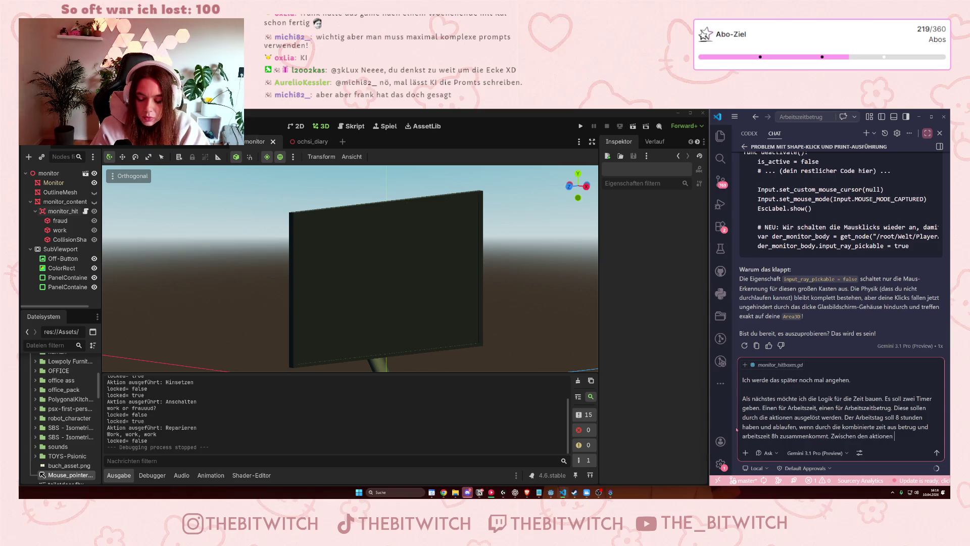
{"action": "type", "text": "vergeht keine zeit."}
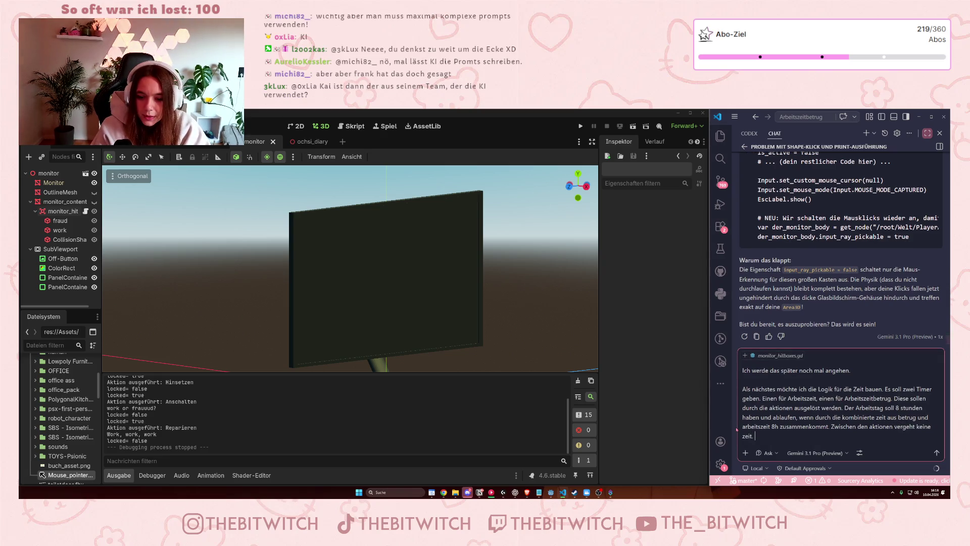
{"action": "key", "text": "shift+Return"}
{"action": "type", "text": "Woe"}
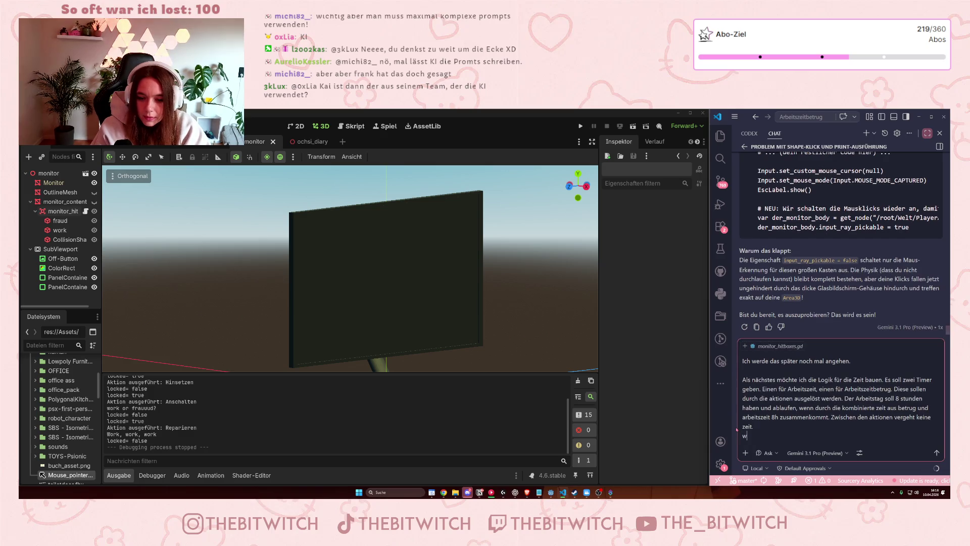
{"action": "key", "text": "BackSpace"}
{"action": "key", "text": "BackSpace"}
{"action": "type", "text": "ie setze "}
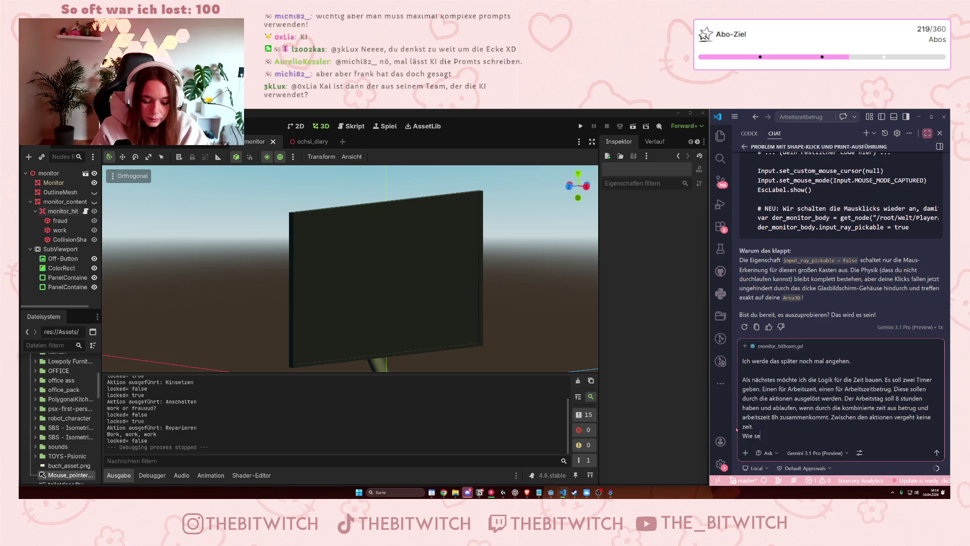
{"action": "type", "text": "ich das um"}
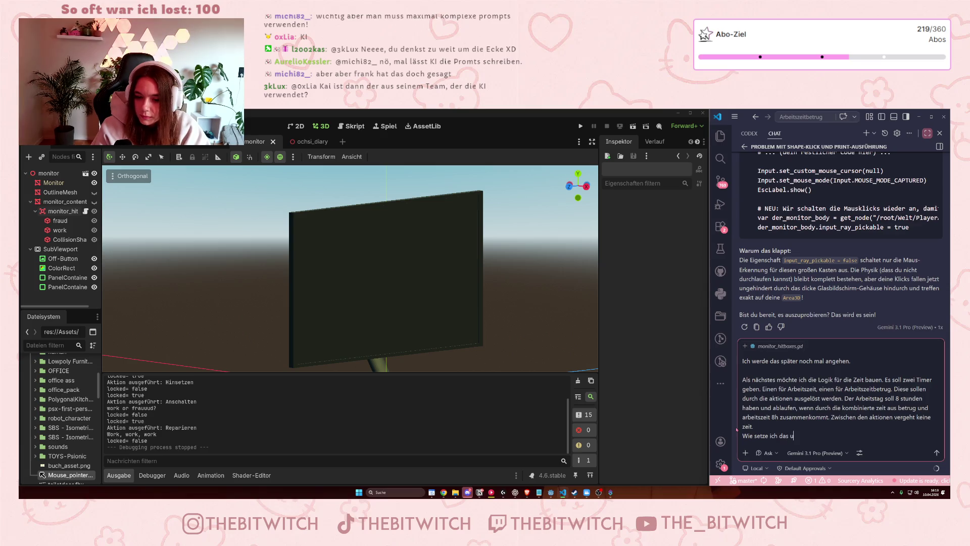
{"action": "key", "text": "Return"}
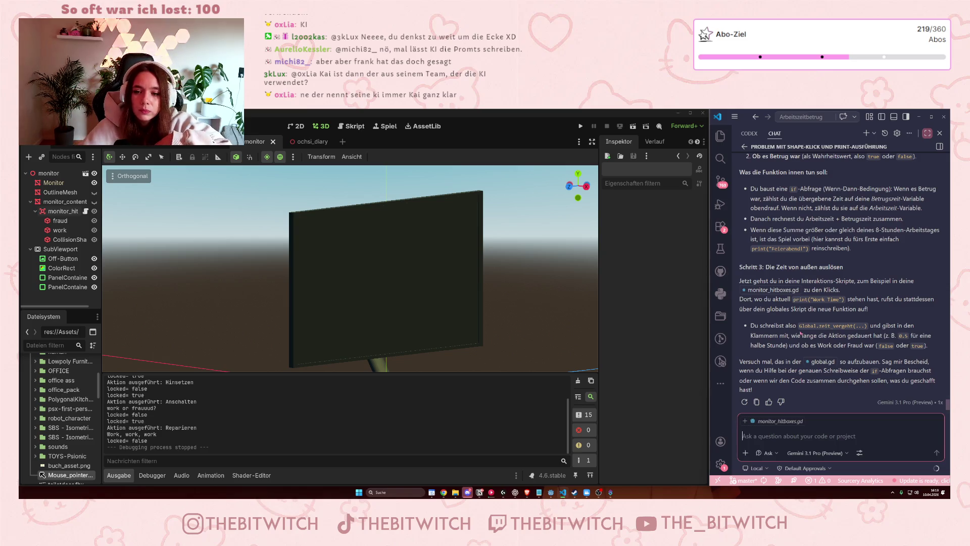
{"action": "scroll", "coordinate": [798, 336], "scroll_direction": "up", "scroll_amount": 2}
{"action": "scroll", "coordinate": [798, 336], "scroll_direction": "up", "scroll_amount": 10}
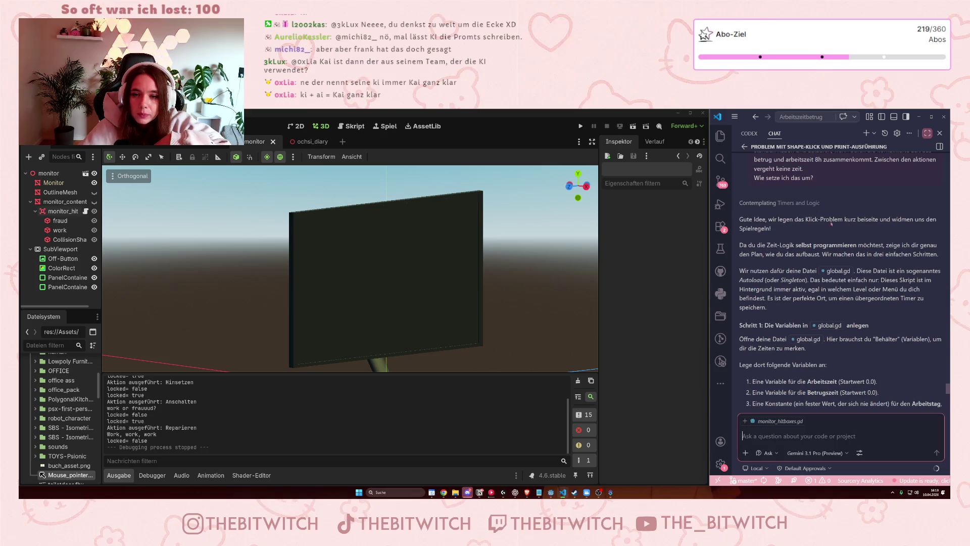
{"action": "scroll", "coordinate": [778, 228], "scroll_direction": "down", "scroll_amount": 1}
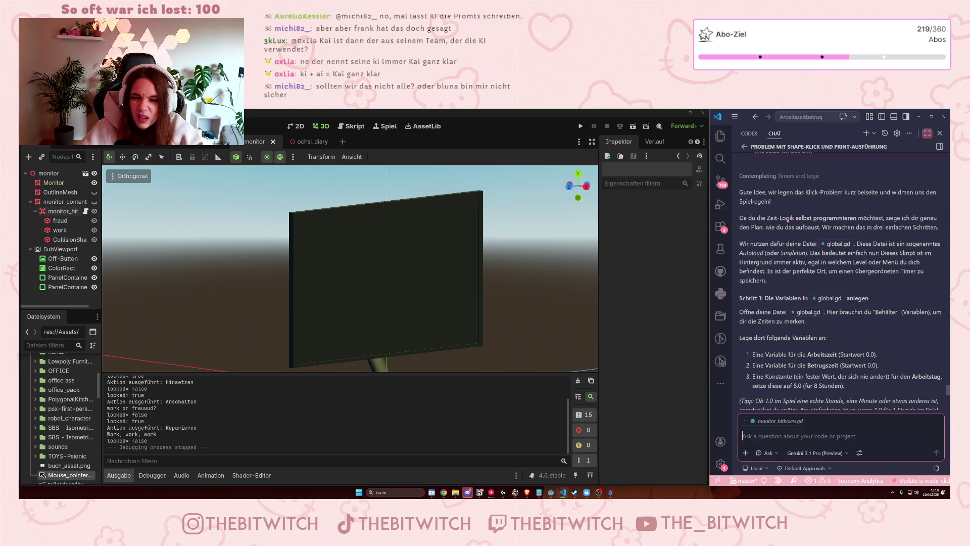
{"action": "left_click_drag", "start_coordinate": [747, 218], "coordinate": [881, 221]}
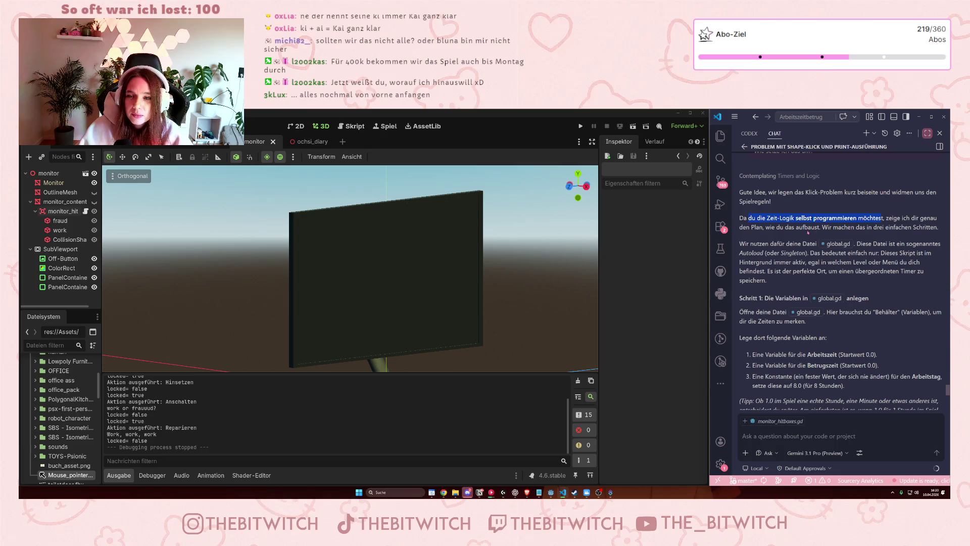
{"action": "left_click_drag", "start_coordinate": [739, 244], "coordinate": [881, 251]}
{"action": "left_click", "coordinate": [884, 251]}
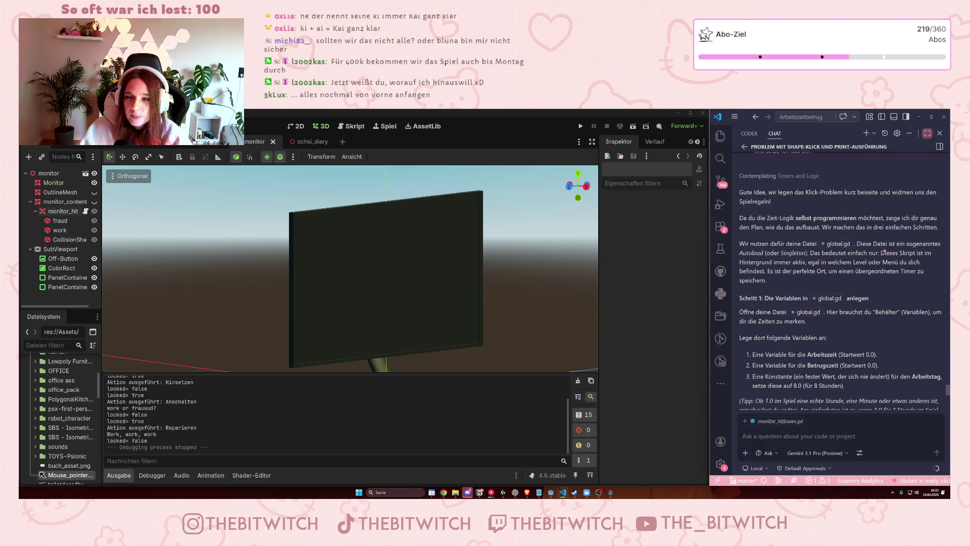
{"action": "mouse_move", "coordinate": [745, 253]}
{"action": "left_mouse_down"}
{"action": "mouse_move", "coordinate": [885, 255]}
{"action": "mouse_move", "coordinate": [774, 263]}
{"action": "mouse_move", "coordinate": [854, 263]}
{"action": "mouse_move", "coordinate": [818, 269]}
{"action": "left_mouse_up"}
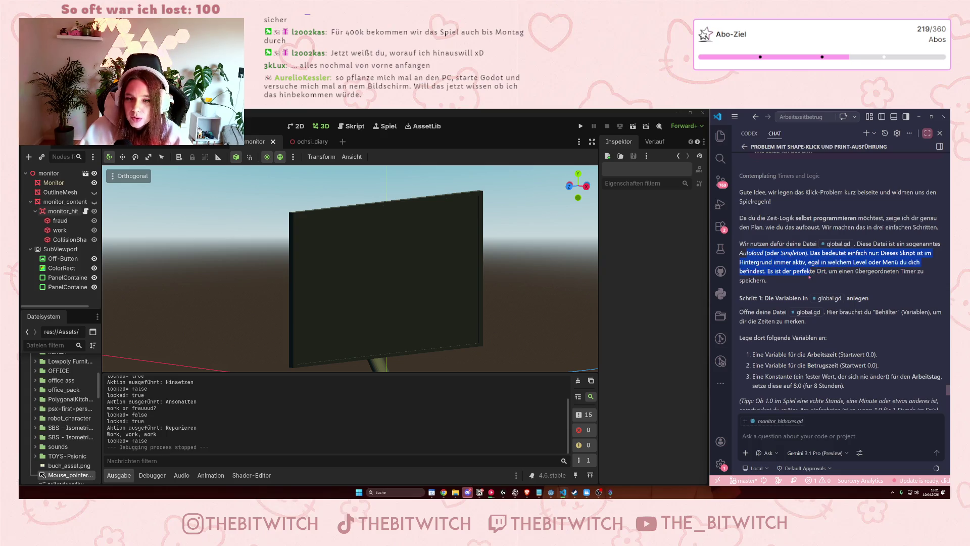
{"action": "left_click", "coordinate": [863, 267]}
{"action": "scroll", "coordinate": [825, 269], "scroll_direction": "down", "scroll_amount": 1}
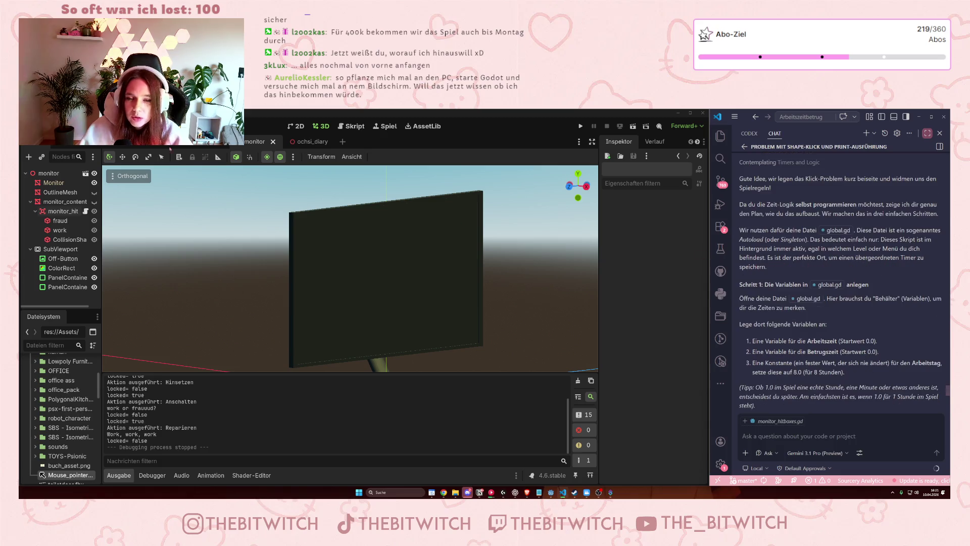
Step: Switch to the office scene and open global.gd from the FileSystem dock
{"action": "left_click", "coordinate": [212, 141]}
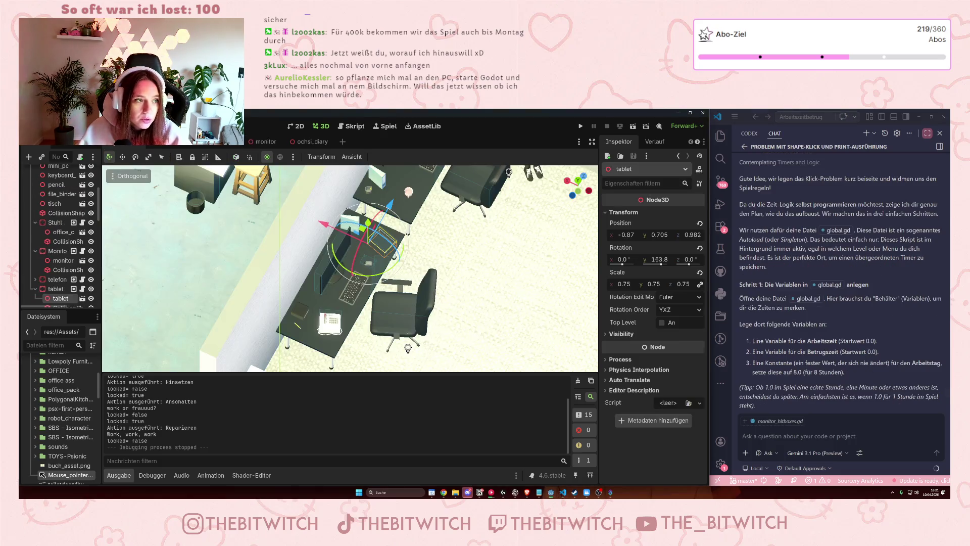
{"action": "scroll", "coordinate": [78, 429], "scroll_direction": "down", "scroll_amount": 3}
{"action": "scroll", "coordinate": [79, 430], "scroll_direction": "down", "scroll_amount": 10}
{"action": "scroll", "coordinate": [86, 417], "scroll_direction": "up", "scroll_amount": 10}
{"action": "scroll", "coordinate": [88, 414], "scroll_direction": "up", "scroll_amount": 10}
{"action": "scroll", "coordinate": [89, 412], "scroll_direction": "up", "scroll_amount": 5}
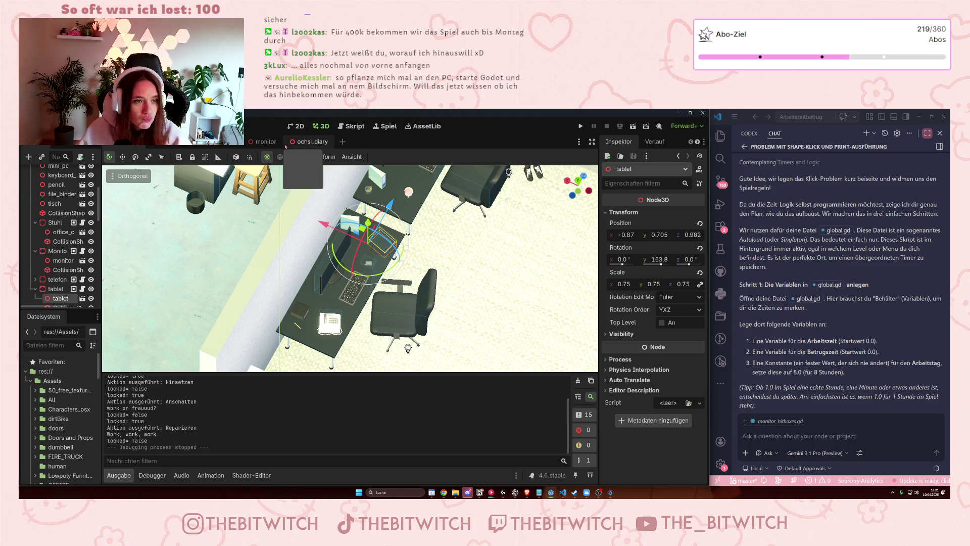
{"action": "scroll", "coordinate": [54, 288], "scroll_direction": "up", "scroll_amount": 4}
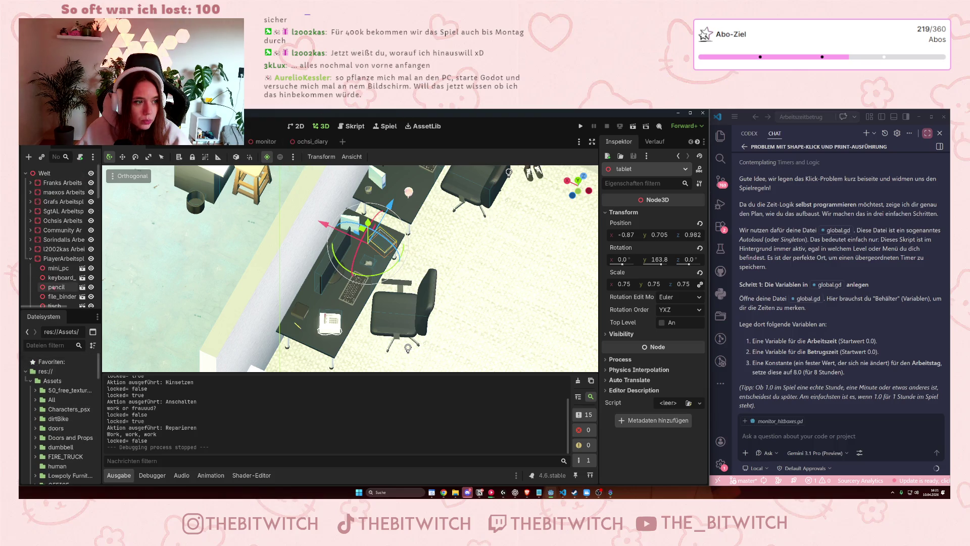
{"action": "scroll", "coordinate": [38, 428], "scroll_direction": "down", "scroll_amount": 5}
{"action": "scroll", "coordinate": [38, 428], "scroll_direction": "down", "scroll_amount": 3}
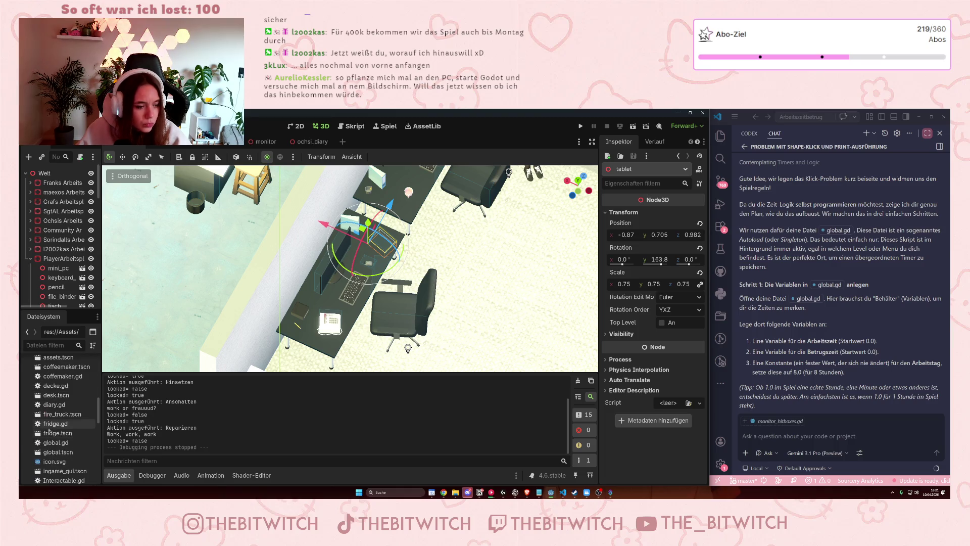
{"action": "double_click", "coordinate": [48, 442]}
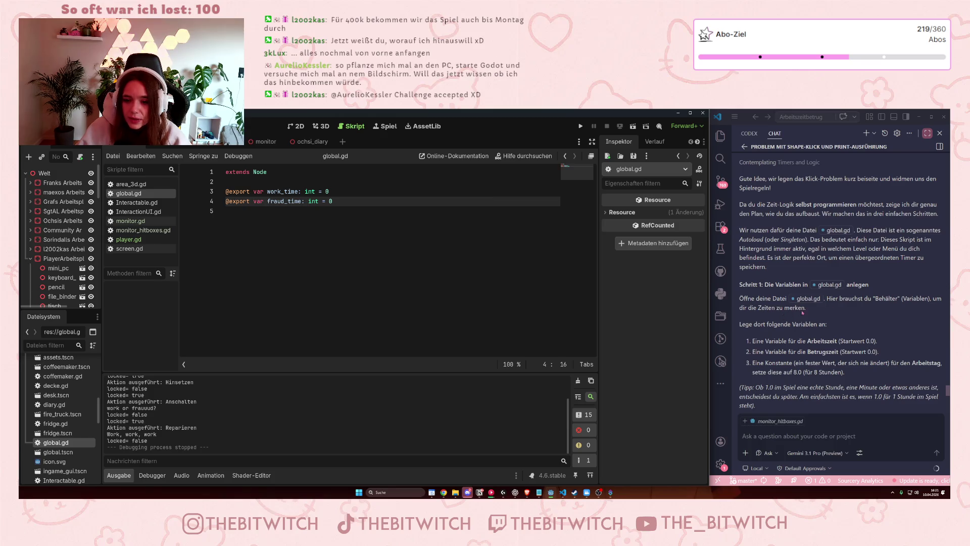
{"action": "key", "text": "Up"}
{"action": "key", "text": "Down"}
{"action": "key", "text": "Down"}
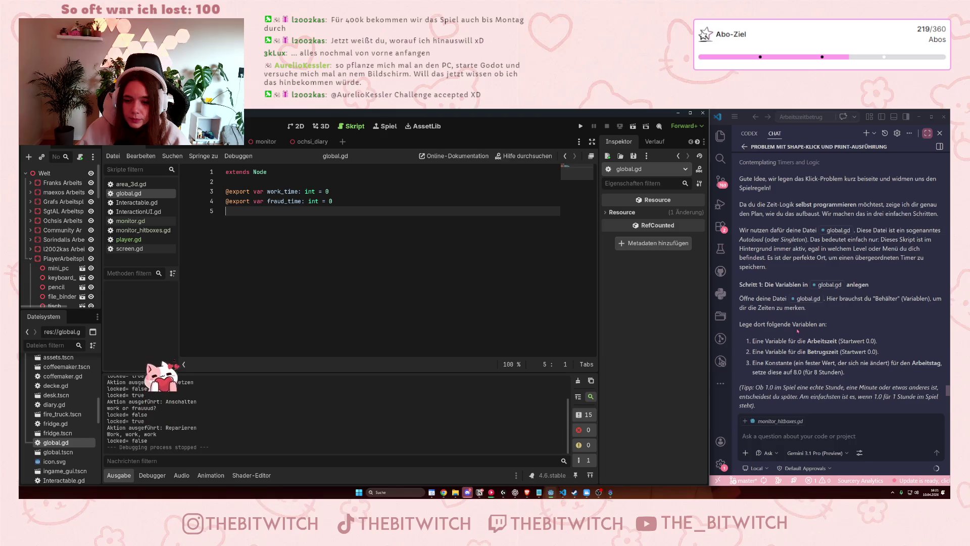
{"action": "left_click", "coordinate": [315, 201]}
{"action": "left_click", "coordinate": [312, 192]}
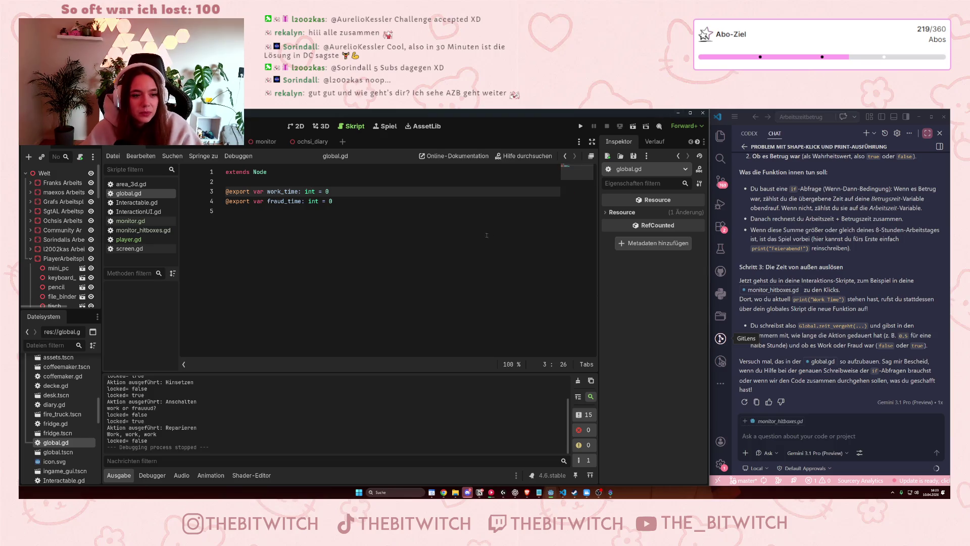
Step: Review global.gd and select the int type on the work_time line
{"action": "scroll", "coordinate": [804, 352], "scroll_direction": "up", "scroll_amount": 5}
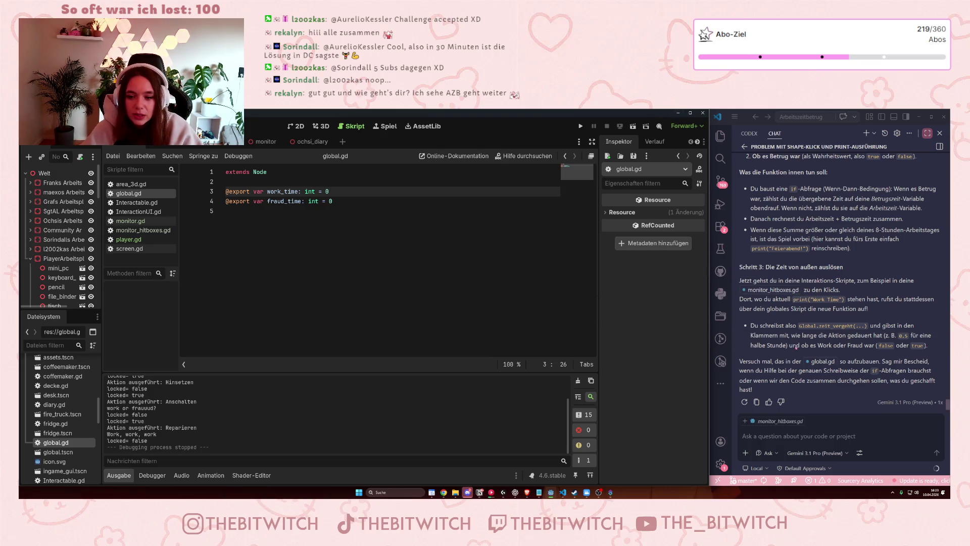
{"action": "scroll", "coordinate": [792, 347], "scroll_direction": "down", "scroll_amount": 5}
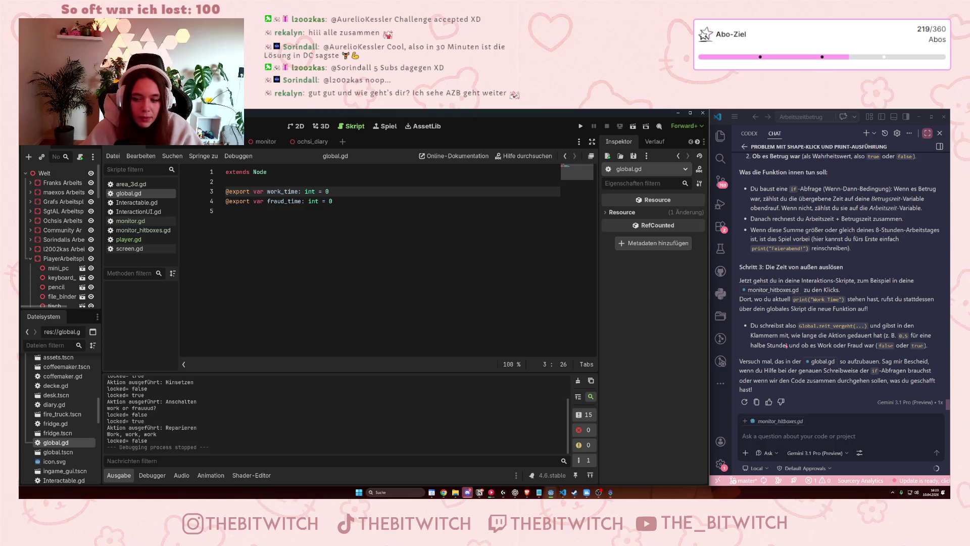
{"action": "scroll", "coordinate": [786, 354], "scroll_direction": "up", "scroll_amount": 3}
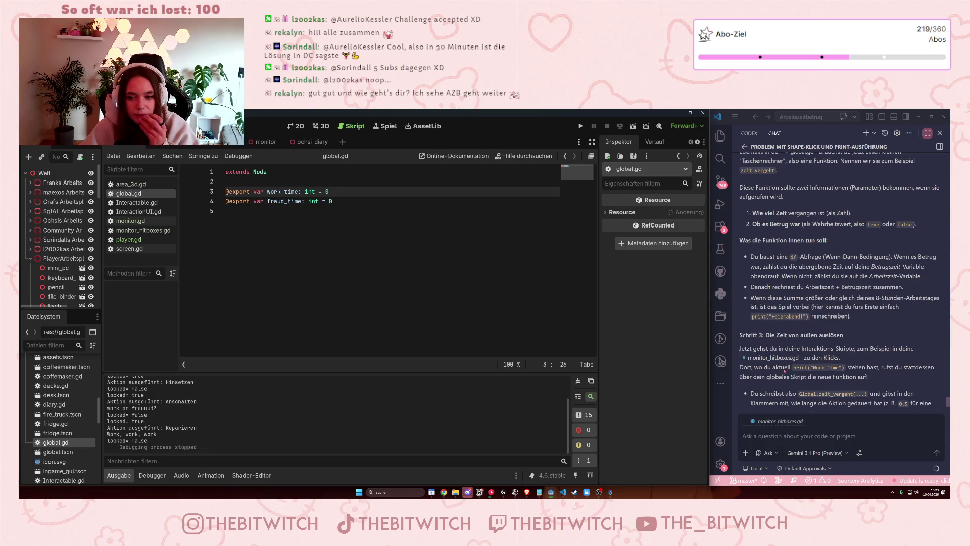
{"action": "scroll", "coordinate": [780, 372], "scroll_direction": "up", "scroll_amount": 5}
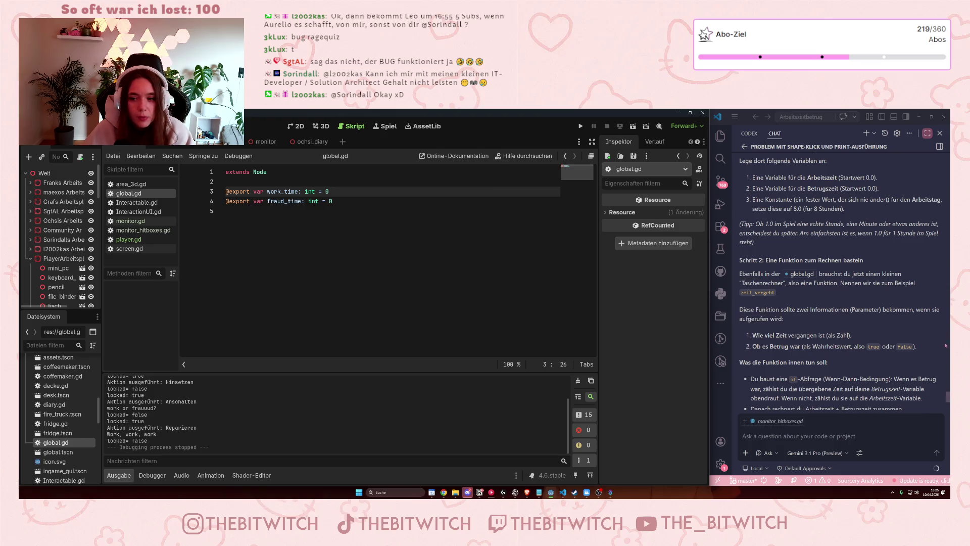
{"action": "scroll", "coordinate": [838, 283], "scroll_direction": "up", "scroll_amount": 3}
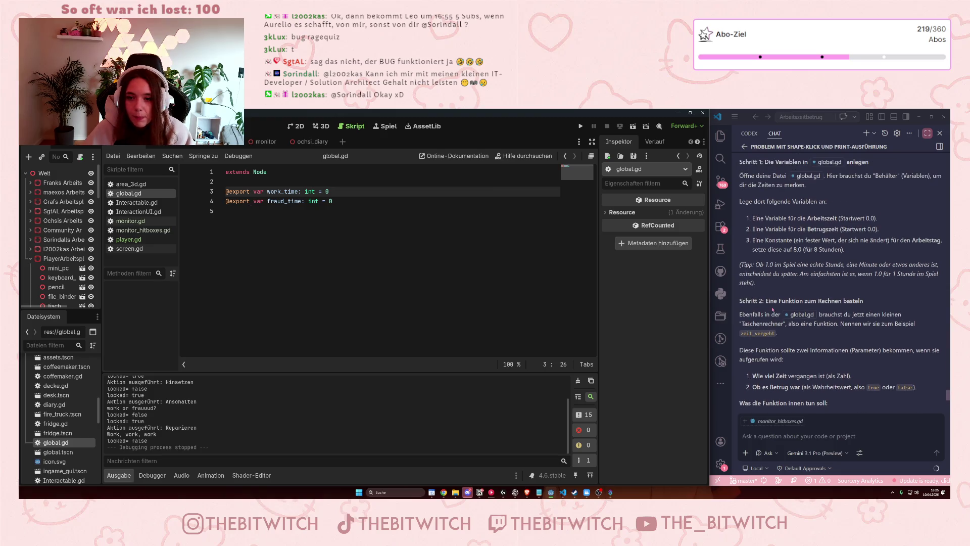
{"action": "double_click", "coordinate": [310, 191]}
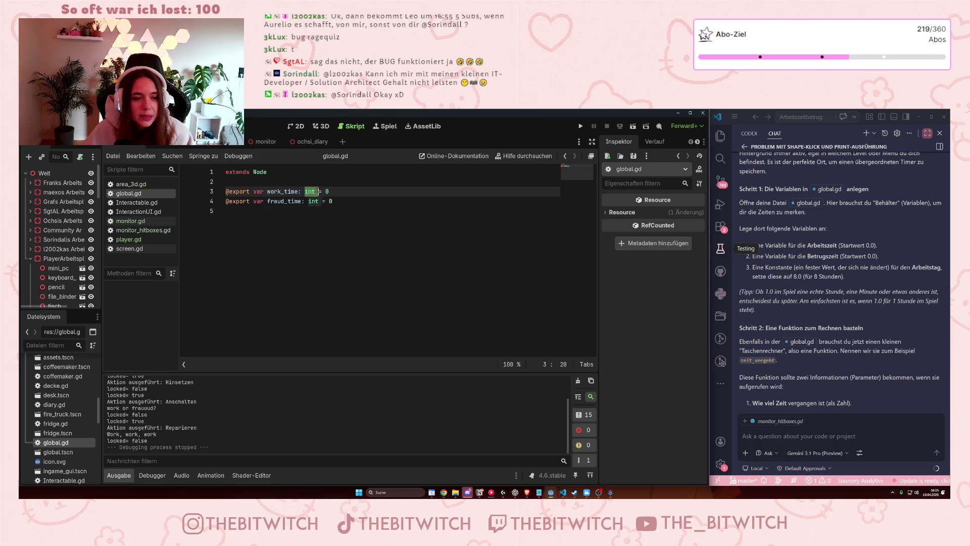
{"action": "key", "text": "Right"}
{"action": "key", "text": "Left"}
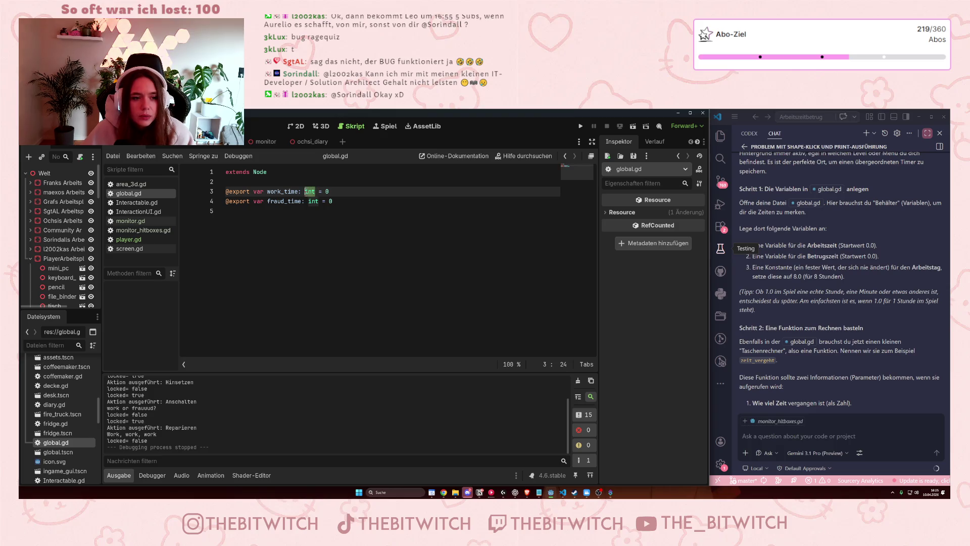
{"action": "key", "text": "Down"}
{"action": "key", "text": "Right"}
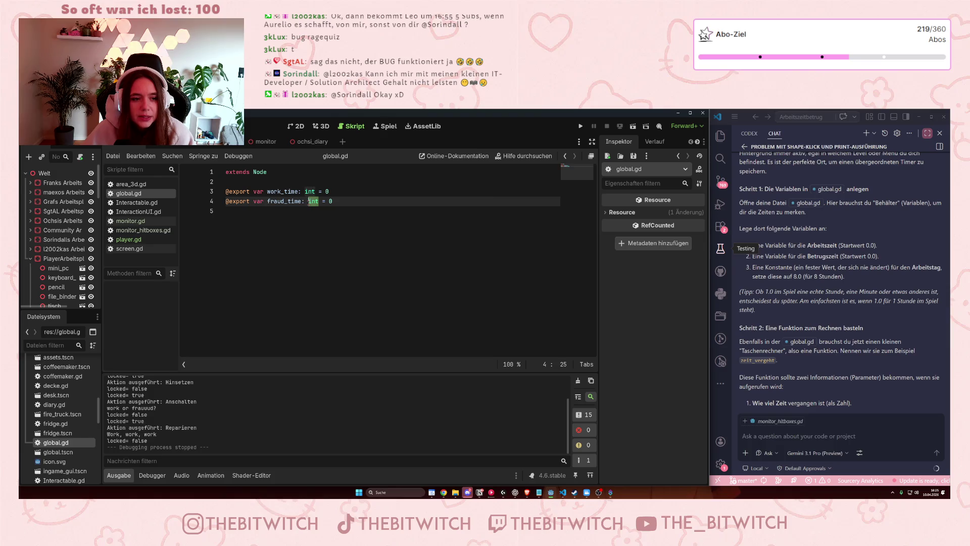
{"action": "left_click", "coordinate": [298, 191]}
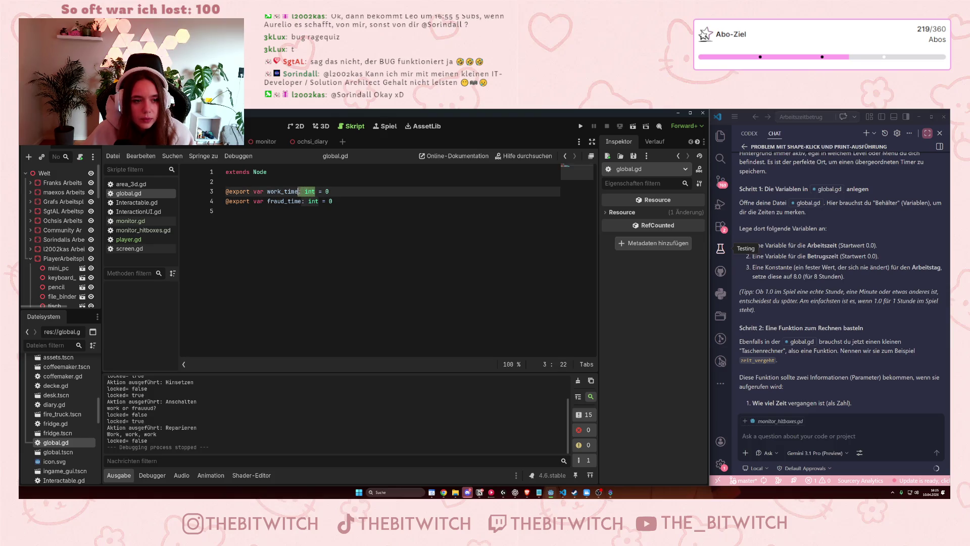
{"action": "key", "text": "BackSpace"}
{"action": "left_click_drag", "start_coordinate": [318, 201], "coordinate": [305, 201]}
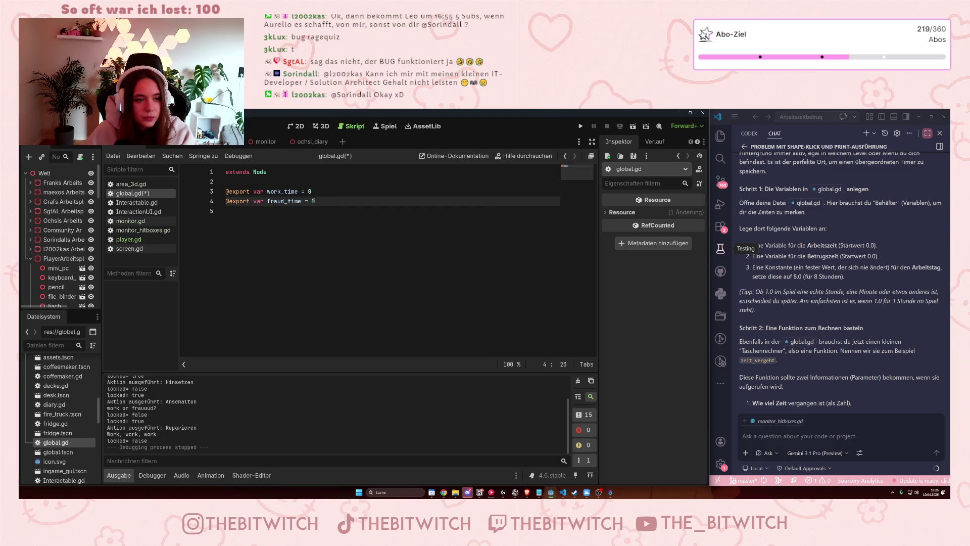
{"action": "type", "text": ".0"}
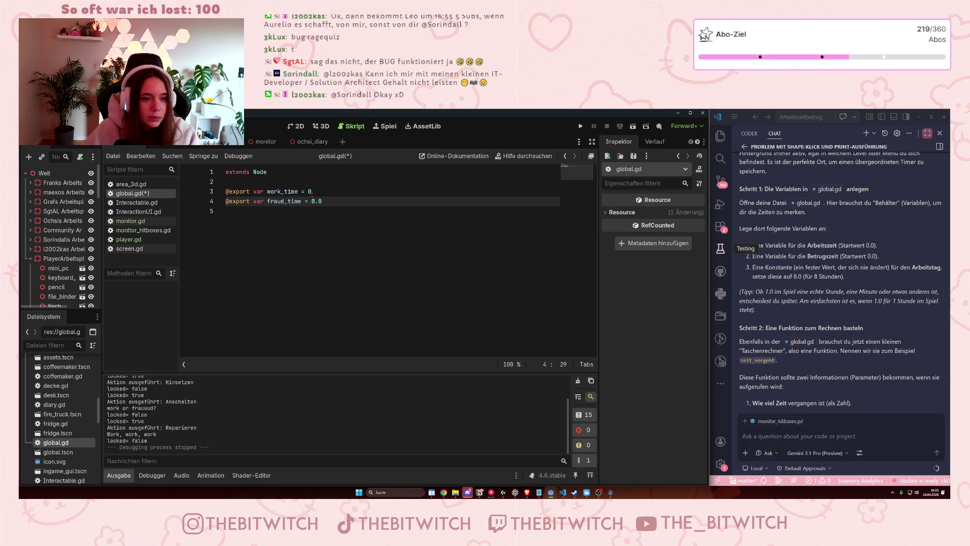
{"action": "left_click", "coordinate": [323, 192]}
{"action": "type", "text": "0"}
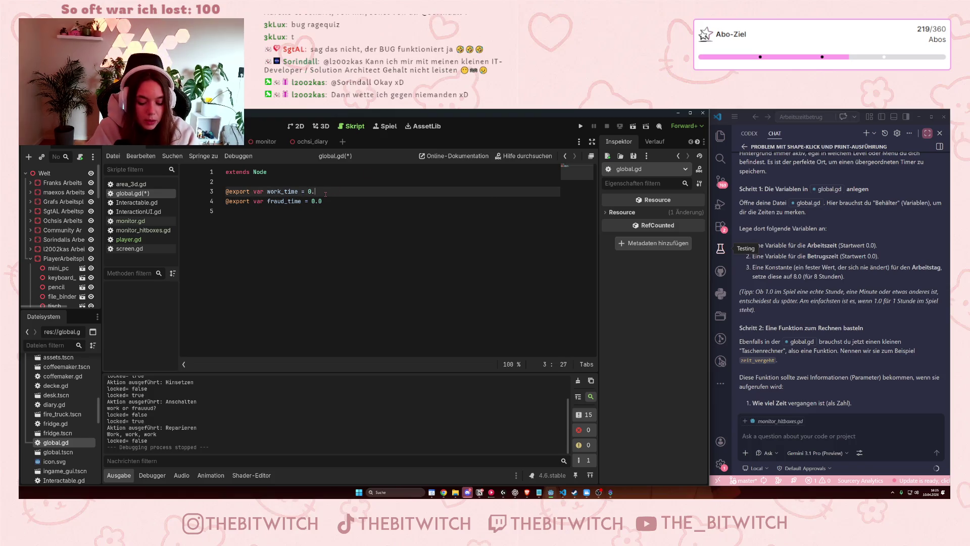
{"action": "left_click", "coordinate": [332, 204]}
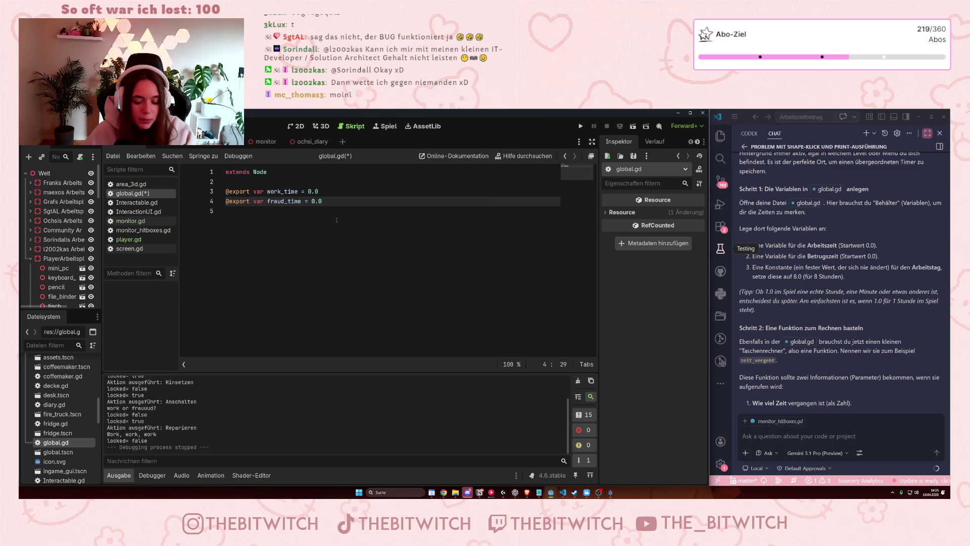
{"action": "key", "text": "Return"}
{"action": "type", "text": "@export var"}
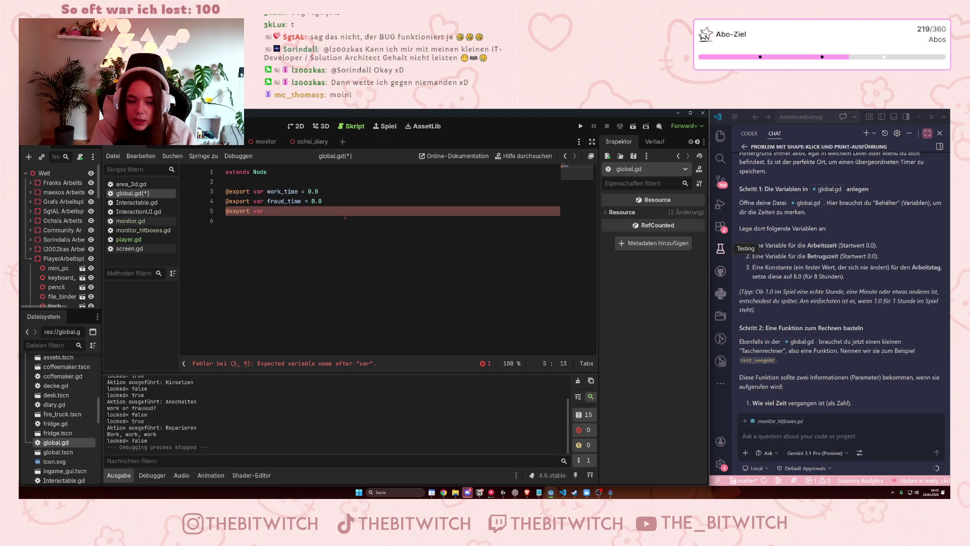
{"action": "key", "text": "BackSpace"}
{"action": "key", "text": "BackSpace"}
{"action": "key", "text": "BackSpace"}
{"action": "type", "text": "const "}
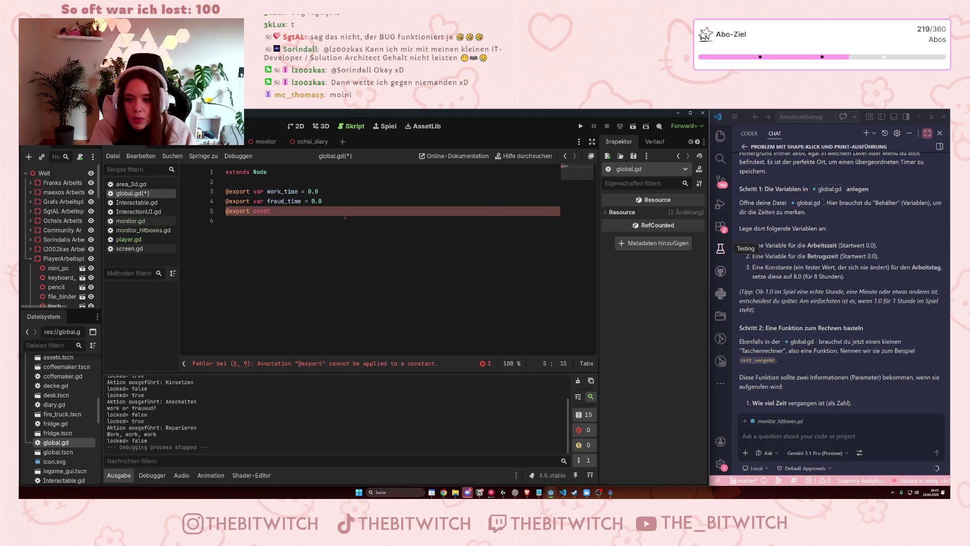
{"action": "type", "text": "work_day = 8."}
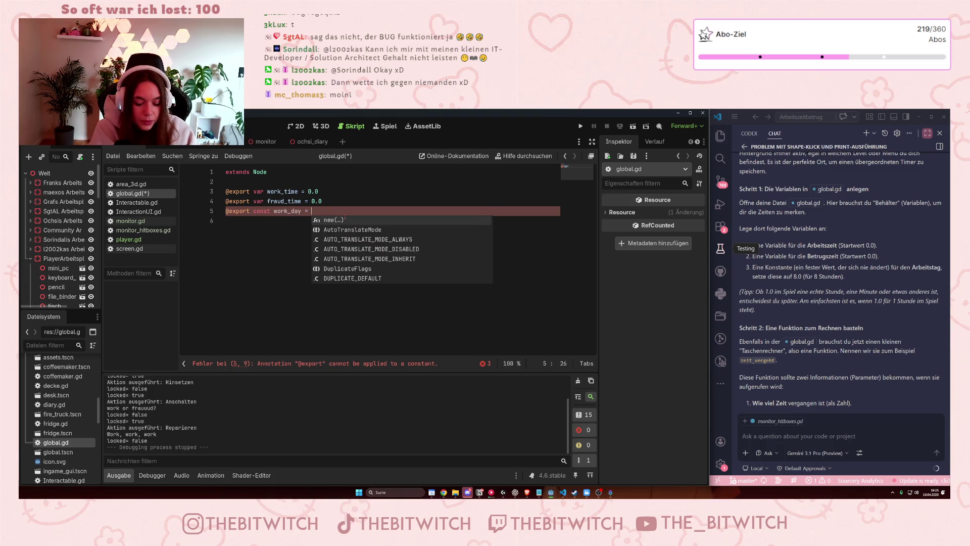
{"action": "type", "text": "0"}
{"action": "key", "text": "Return"}
{"action": "key", "text": "Return"}
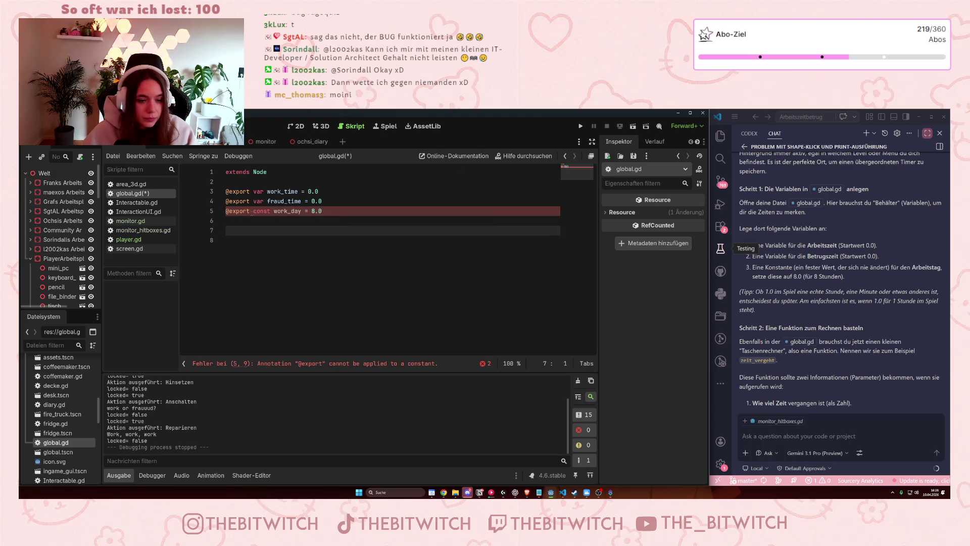
{"action": "left_click_drag", "start_coordinate": [250, 211], "coordinate": [226, 211]}
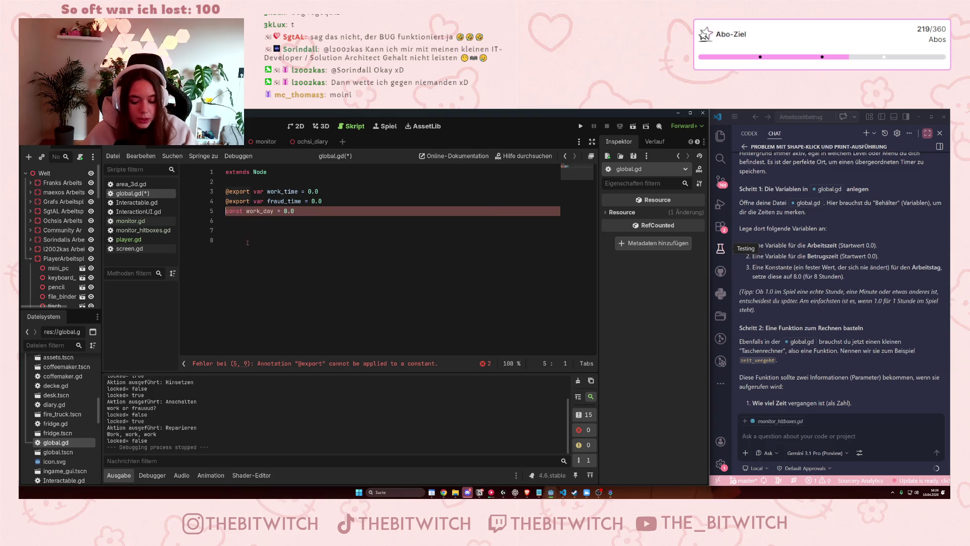
{"action": "key", "text": "BackSpace"}
{"action": "left_click", "coordinate": [233, 230]}
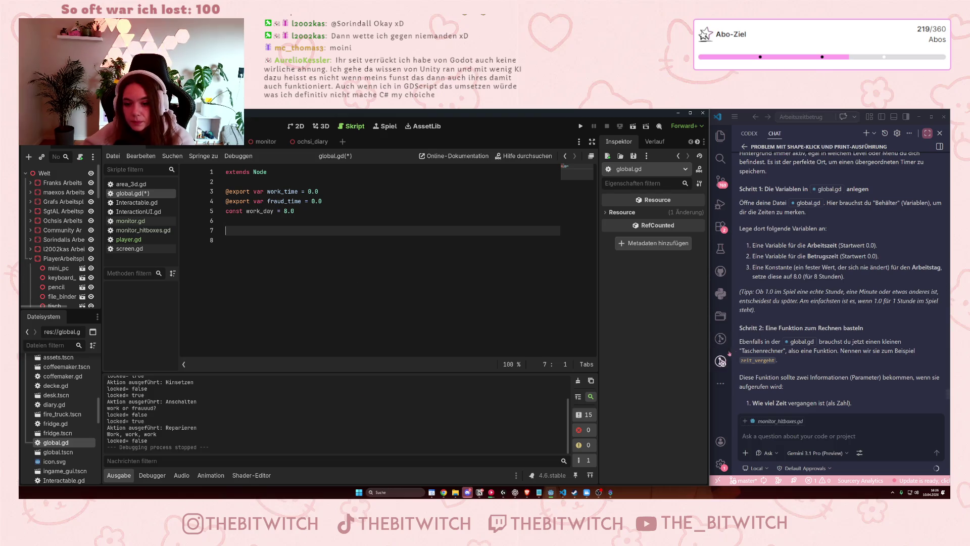
{"action": "scroll", "coordinate": [767, 306], "scroll_direction": "down", "scroll_amount": 3}
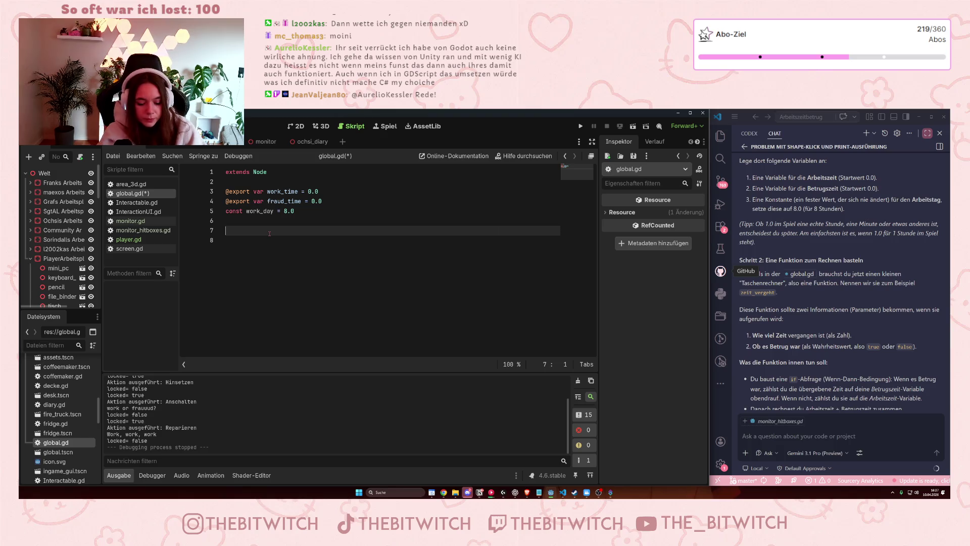
Step: Type 'func' on line 7 of global.gd to start a new function declaration
{"action": "type", "text": "func"}
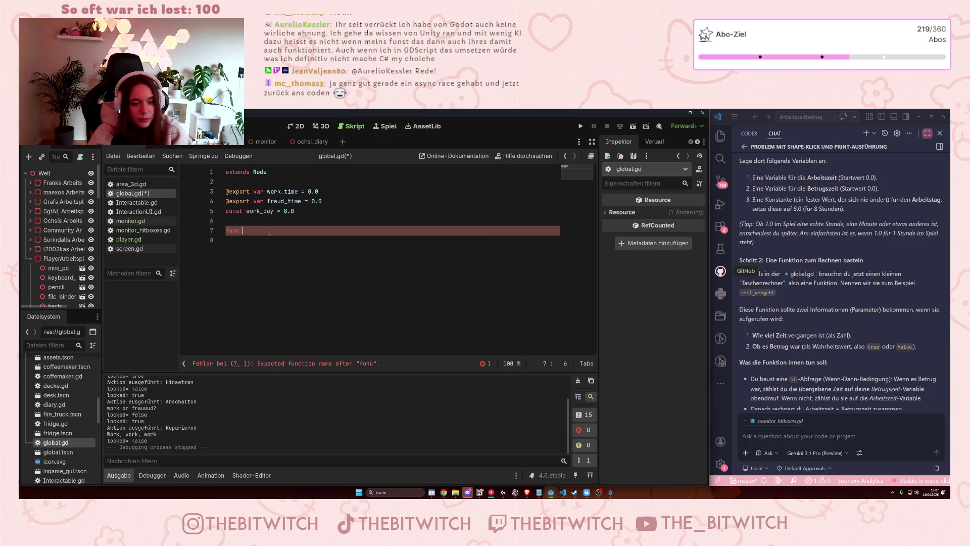
Step: Complete line 7 as 'func time_management(time, fraud):' with an indented body line
{"action": "type", "text": "time_manage"}
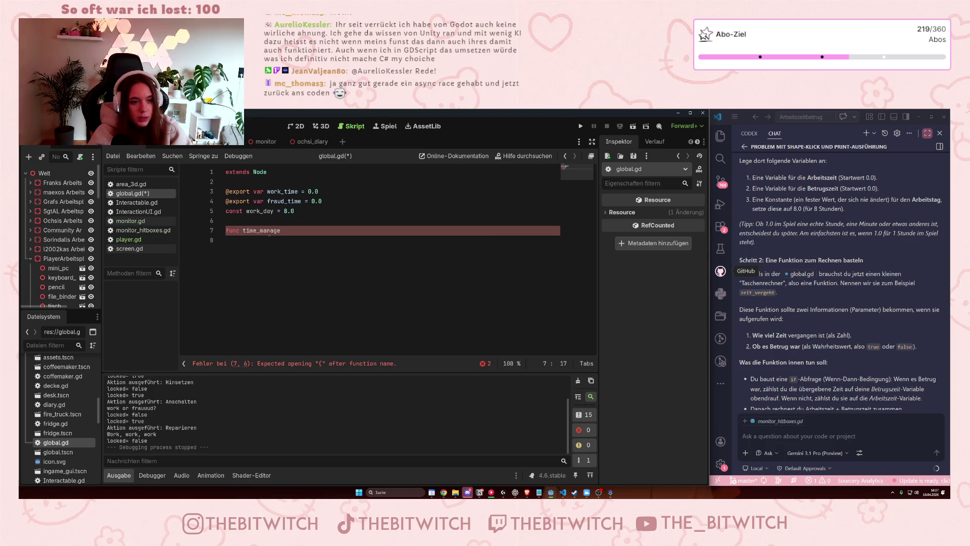
{"action": "type", "text": "ment"}
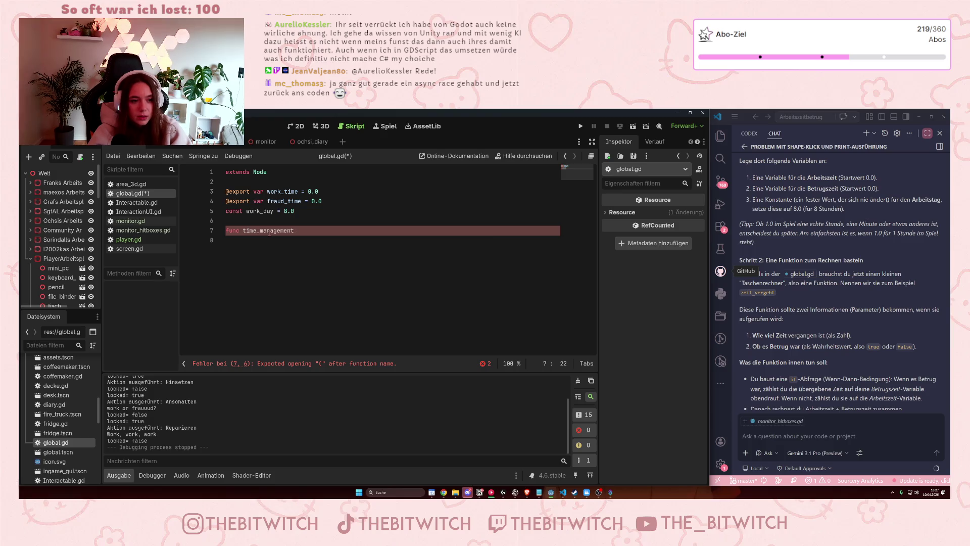
{"action": "type", "text": ":"}
{"action": "key", "text": "Return"}
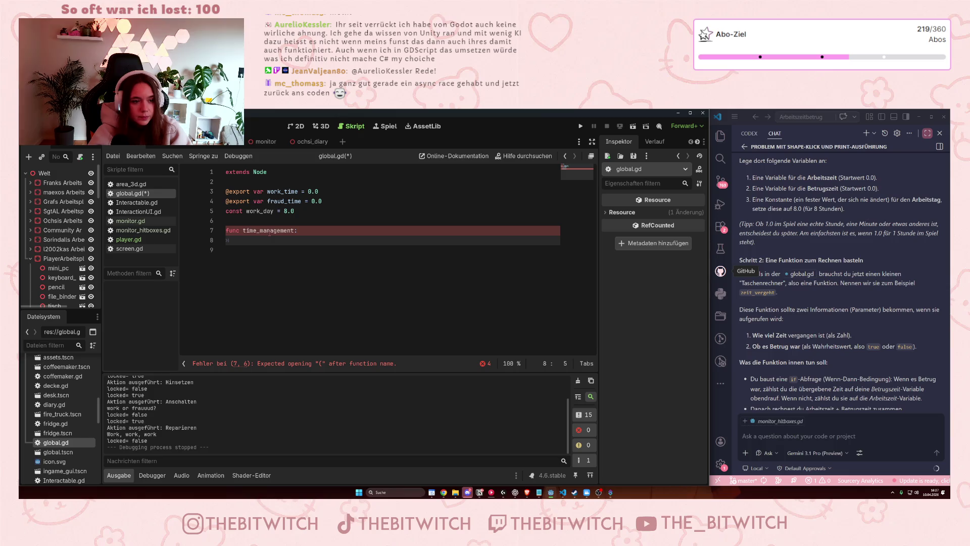
{"action": "key", "text": "BackSpace"}
{"action": "key", "text": "BackSpace"}
{"action": "key", "text": "BackSpace"}
{"action": "type", "text": "():"}
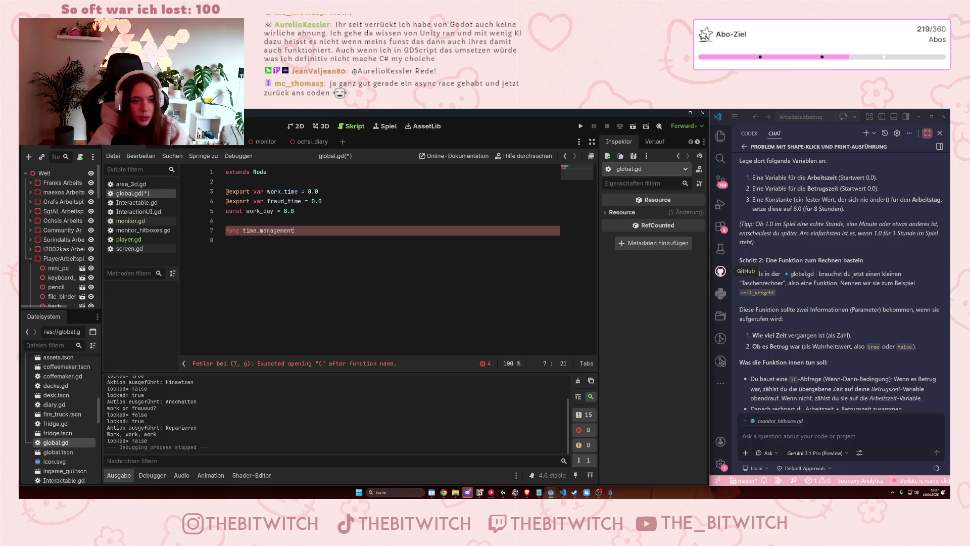
{"action": "key", "text": "Return"}
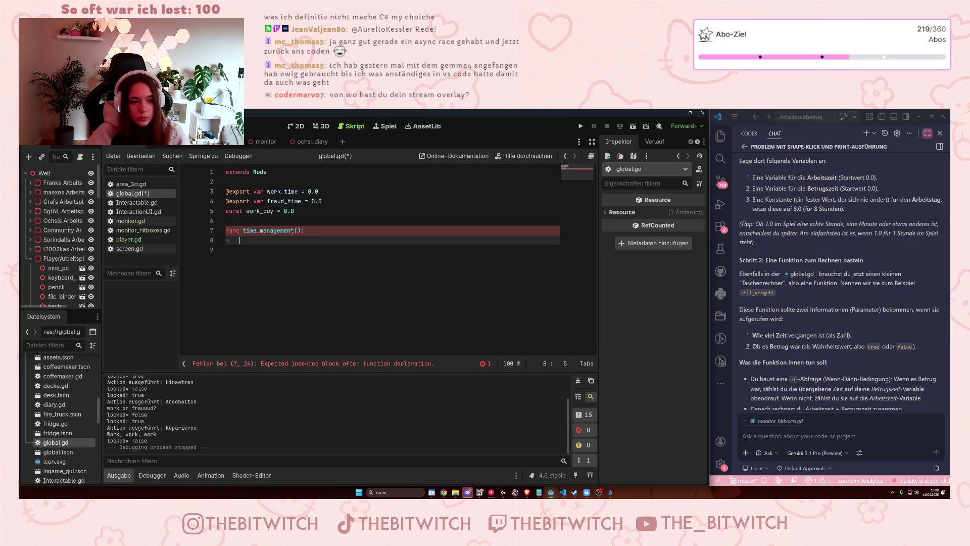
{"action": "left_click", "coordinate": [296, 230]}
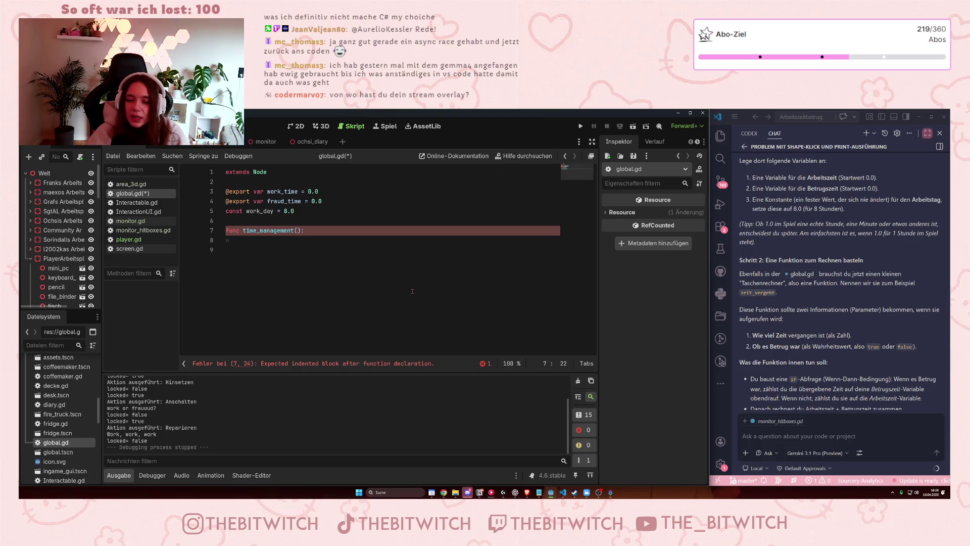
{"action": "type", "text": "time,"}
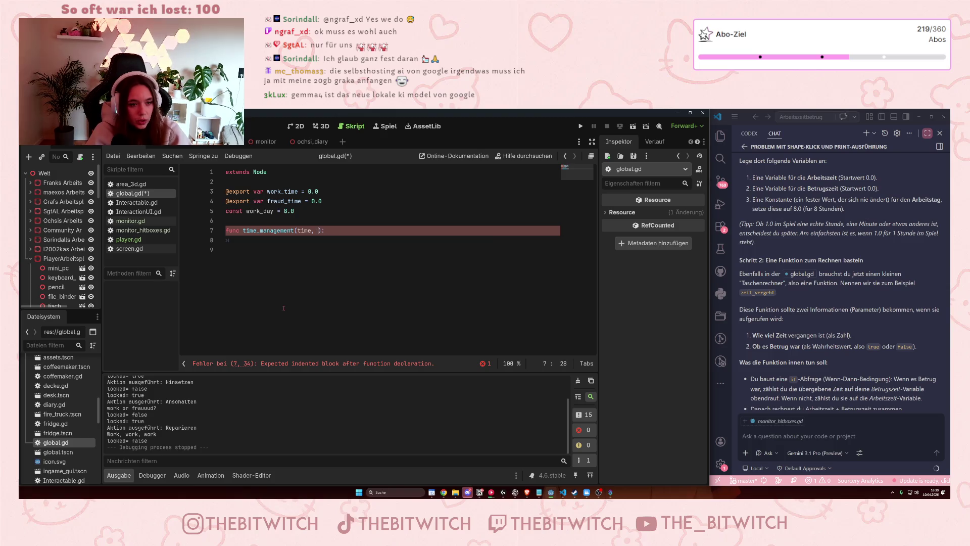
{"action": "type", "text": "fraud"}
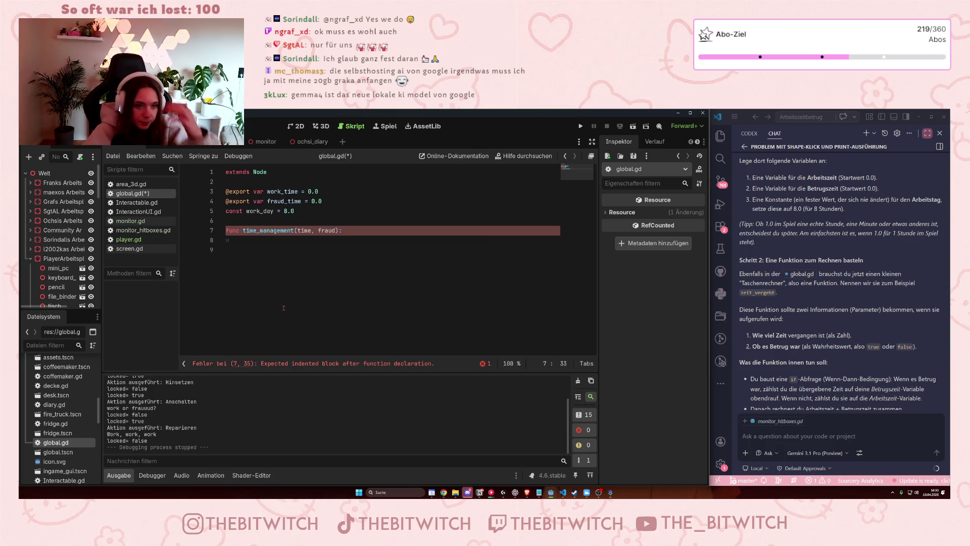
Step: Add a new line below work_day and type 'var time = 0.0'
{"action": "left_click", "coordinate": [301, 240]}
{"action": "left_click", "coordinate": [314, 211]}
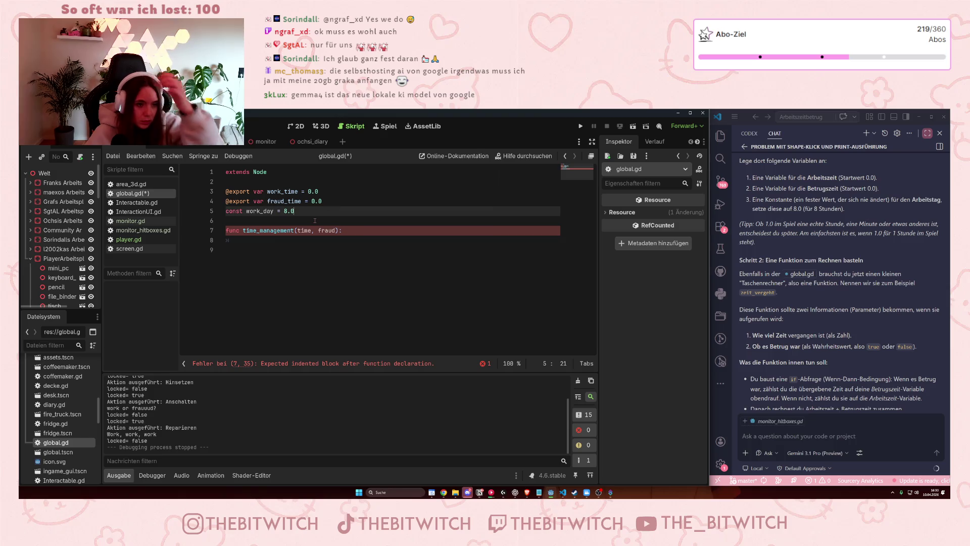
{"action": "key", "text": "Return"}
{"action": "type", "text": "var "}
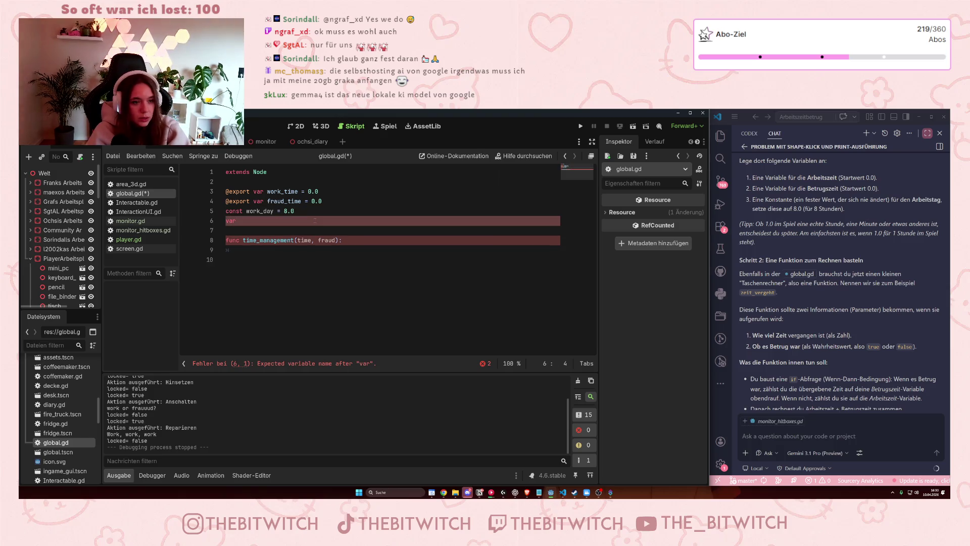
{"action": "type", "text": "time "}
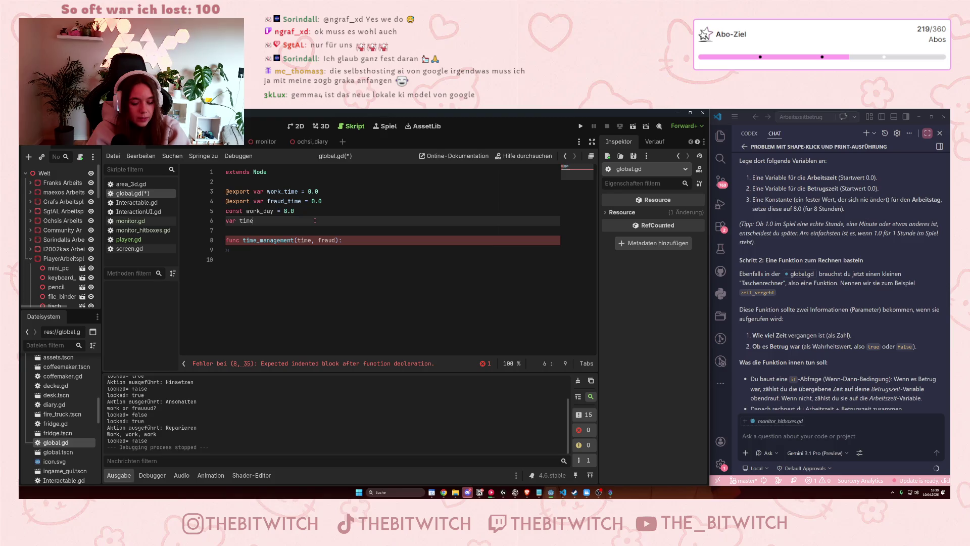
{"action": "type", "text": "= "}
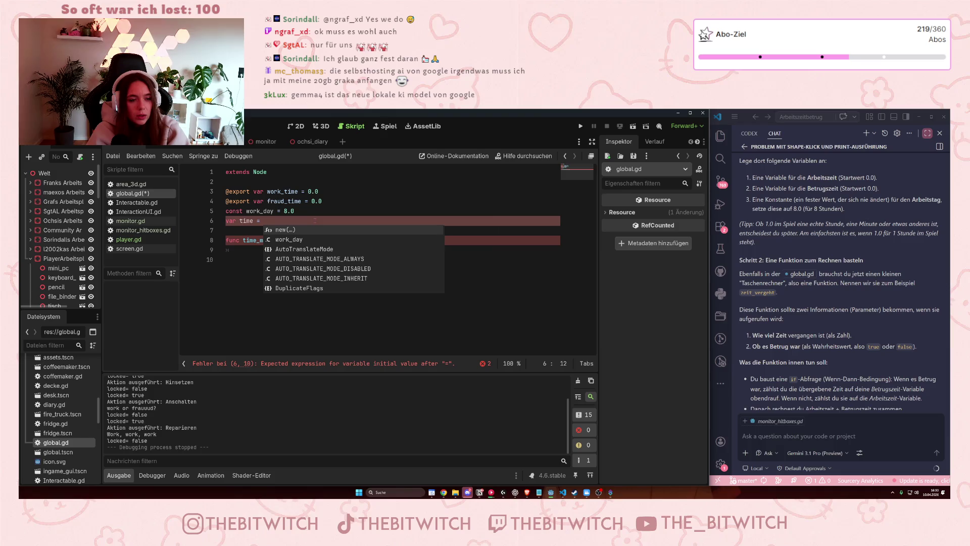
{"action": "type", "text": "0.0"}
Step: Declare a fraud variable set to false below var time, above time_management
{"action": "key", "text": "Down"}
{"action": "key", "text": "Return"}
{"action": "key", "text": "Up"}
{"action": "type", "text": "var fau"}
{"action": "key", "text": "BackSpace"}
{"action": "key", "text": "BackSpace"}
{"action": "type", "text": "raud = "}
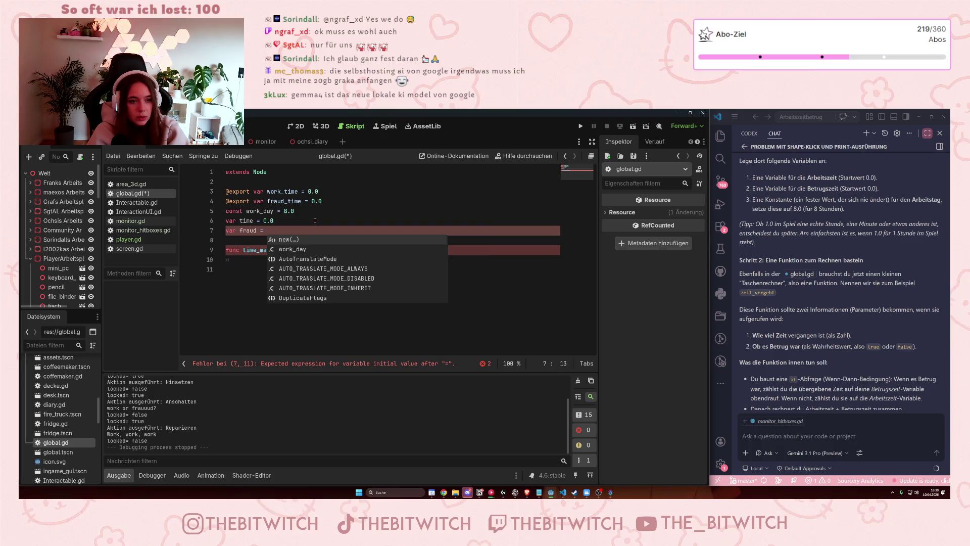
{"action": "type", "text": "false"}
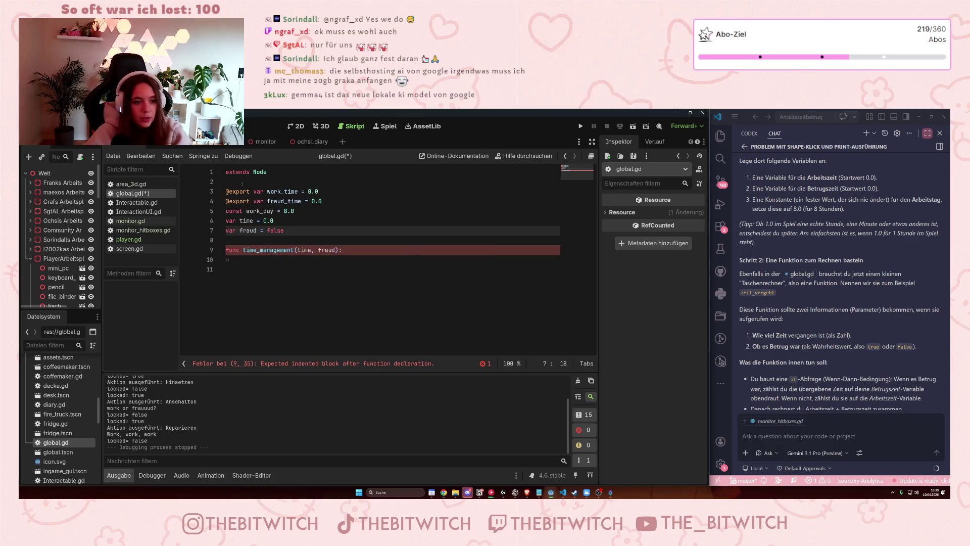
{"action": "left_click", "coordinate": [349, 259]}
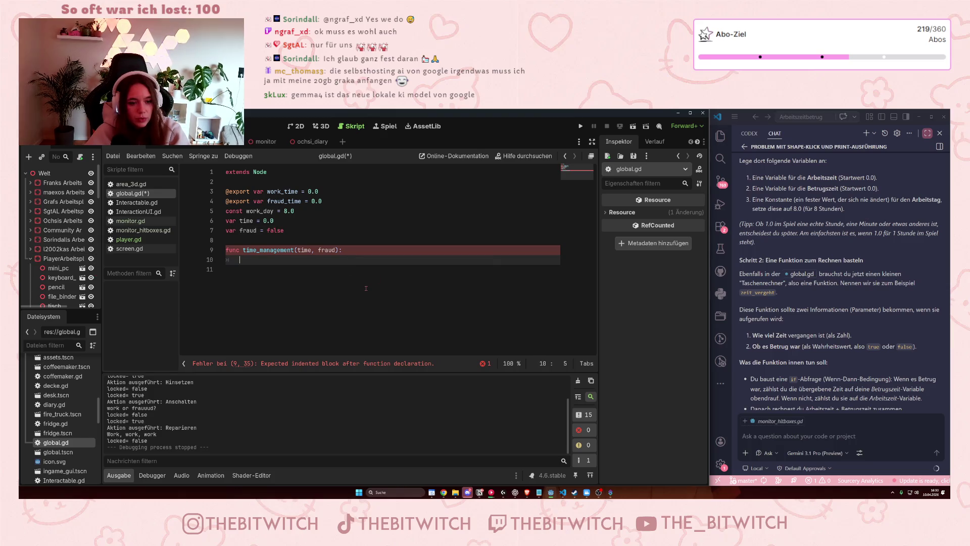
{"action": "scroll", "coordinate": [777, 337], "scroll_direction": "down", "scroll_amount": 3}
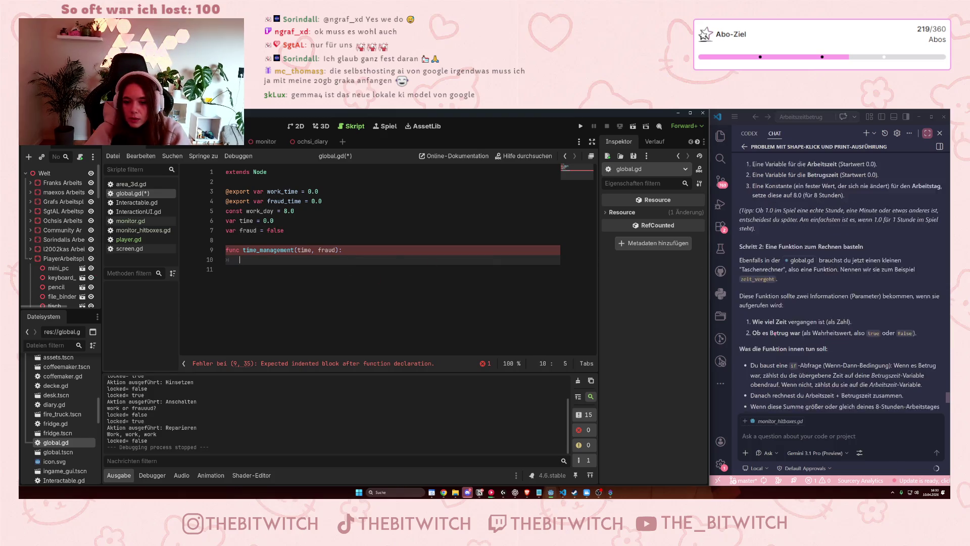
{"action": "scroll", "coordinate": [777, 337], "scroll_direction": "down", "scroll_amount": 1}
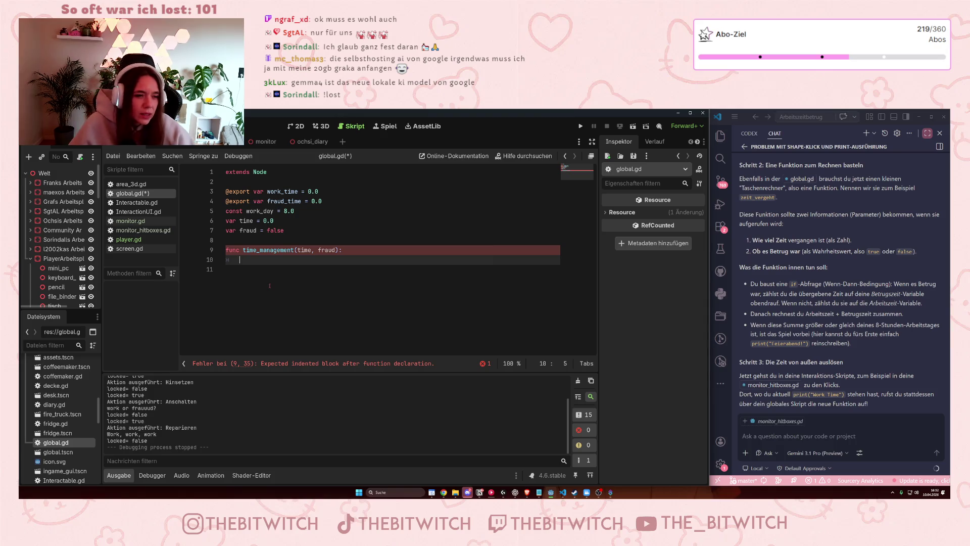
{"action": "scroll", "coordinate": [69, 263], "scroll_direction": "down", "scroll_amount": 3}
{"action": "scroll", "coordinate": [69, 262], "scroll_direction": "down", "scroll_amount": 1}
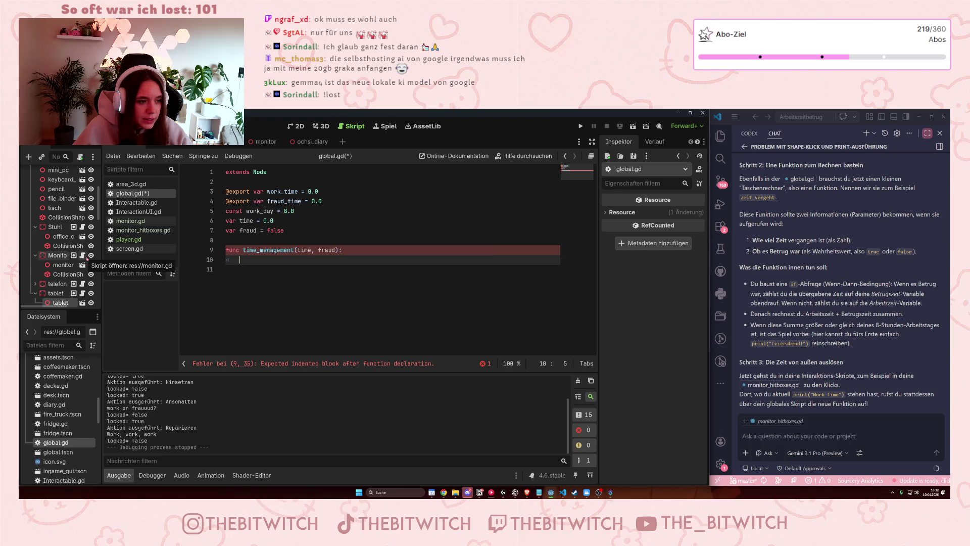
Step: In telefon.gd, change Global.fraud_time on line 12 from 10 to 0.10
{"action": "left_click", "coordinate": [83, 284]}
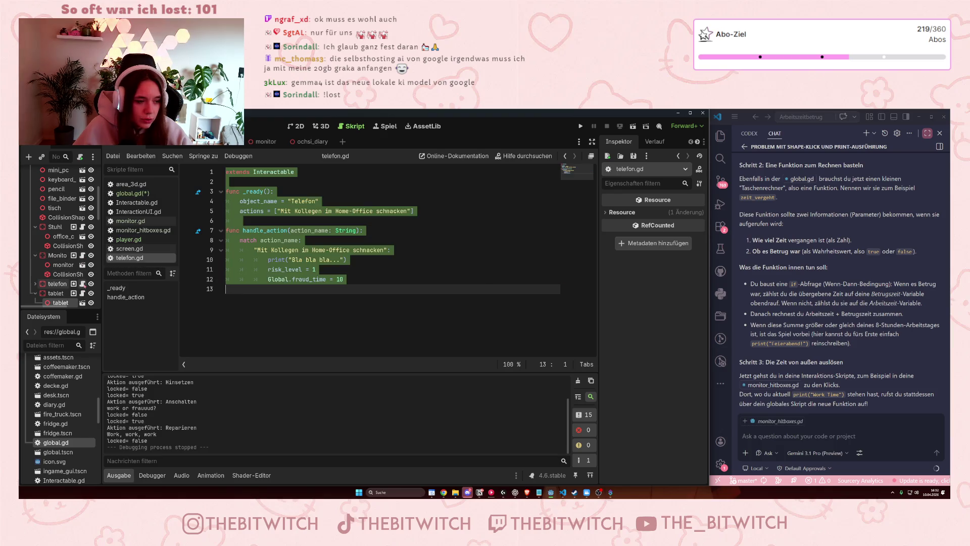
{"action": "left_click", "coordinate": [329, 270]}
{"action": "left_click_drag", "start_coordinate": [268, 281], "coordinate": [358, 285]}
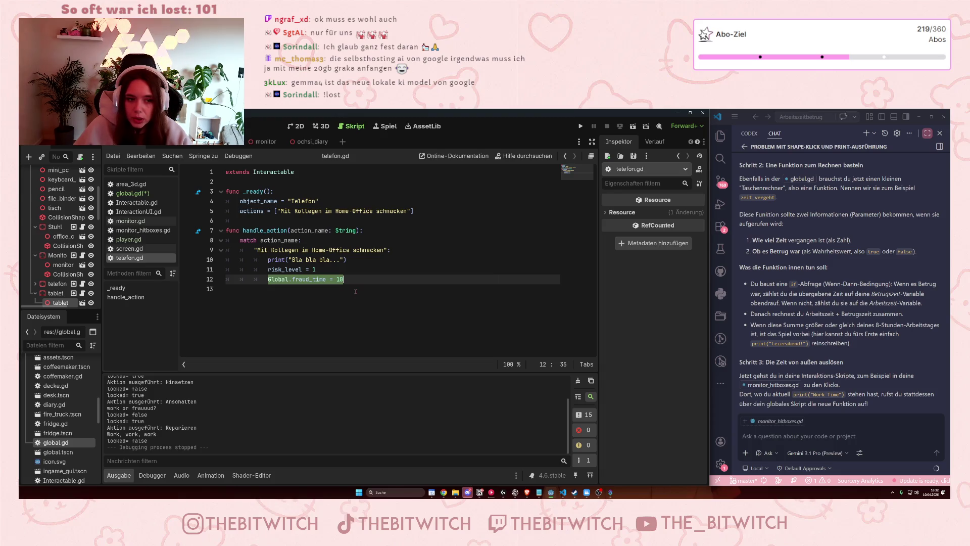
{"action": "left_click", "coordinate": [321, 292]}
{"action": "left_click", "coordinate": [337, 279]}
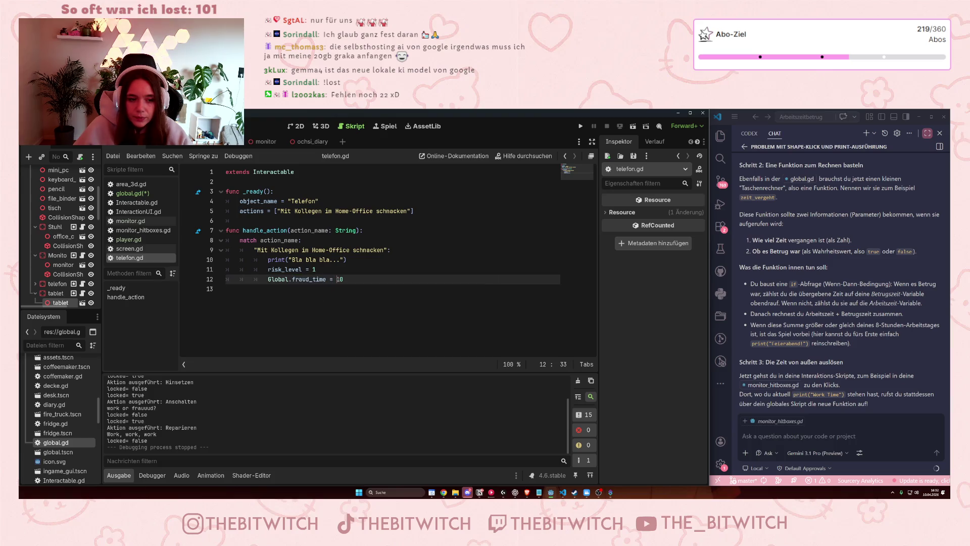
{"action": "type", "text": "0."}
{"action": "left_click", "coordinate": [357, 279]}
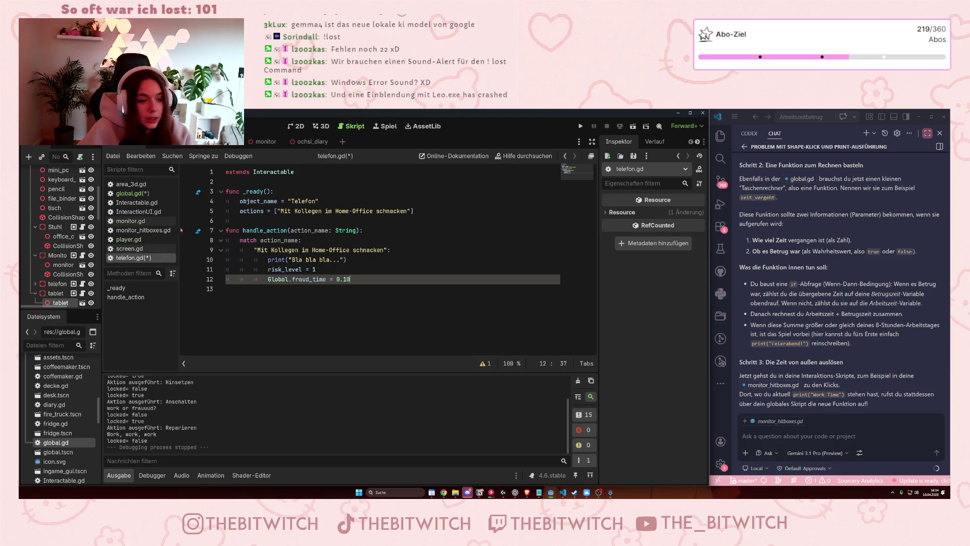
{"action": "left_click_drag", "start_coordinate": [268, 278], "coordinate": [355, 276]}
{"action": "left_click", "coordinate": [305, 279]}
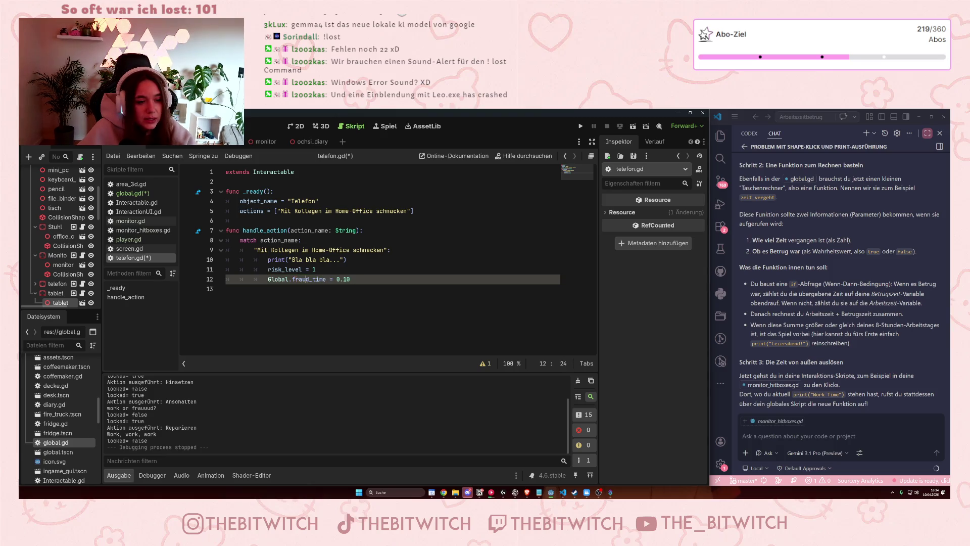
{"action": "left_click", "coordinate": [358, 279]}
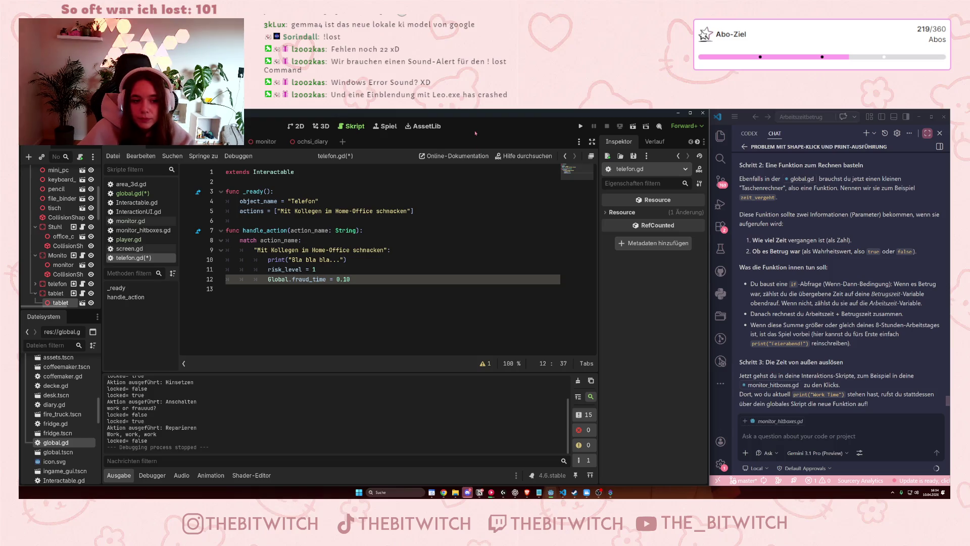
Step: Switch to global.gd and adjust elements in the editor's right-hand area
{"action": "left_click", "coordinate": [132, 193]}
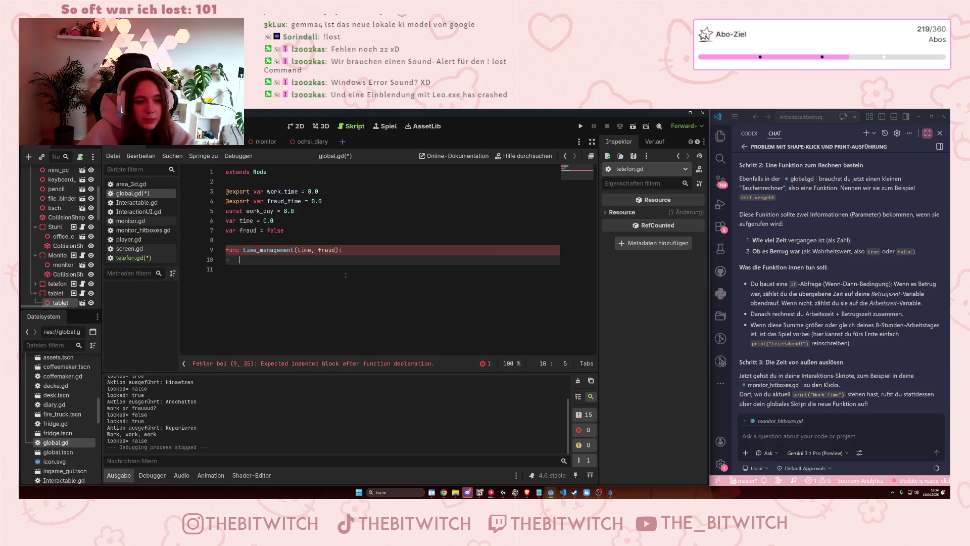
{"action": "mouse_move", "coordinate": [797, 283]}
{"action": "left_mouse_down"}
{"action": "mouse_move", "coordinate": [934, 285]}
{"action": "mouse_move", "coordinate": [809, 314]}
{"action": "left_mouse_up"}
{"action": "left_click", "coordinate": [848, 316]}
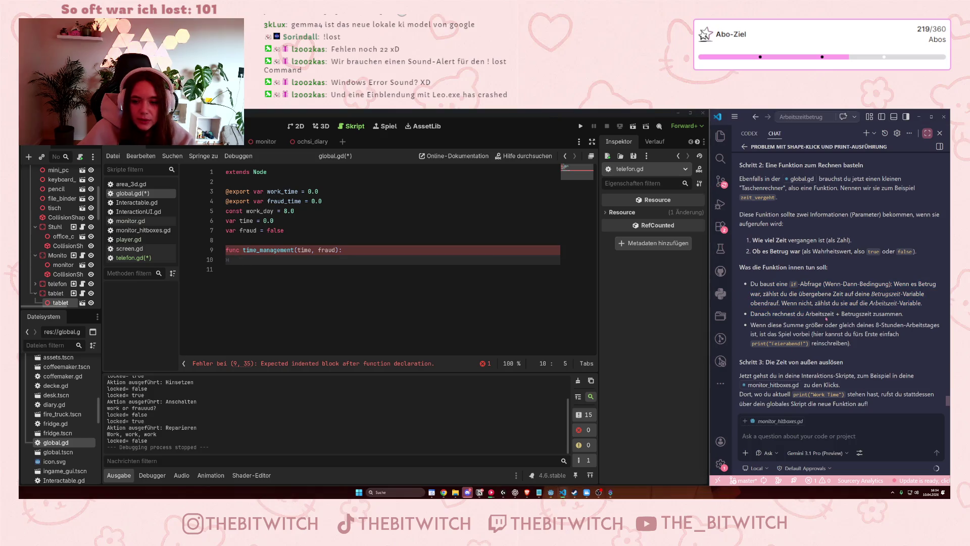
{"action": "left_click_drag", "start_coordinate": [751, 294], "coordinate": [797, 294]}
{"action": "left_click", "coordinate": [797, 294]}
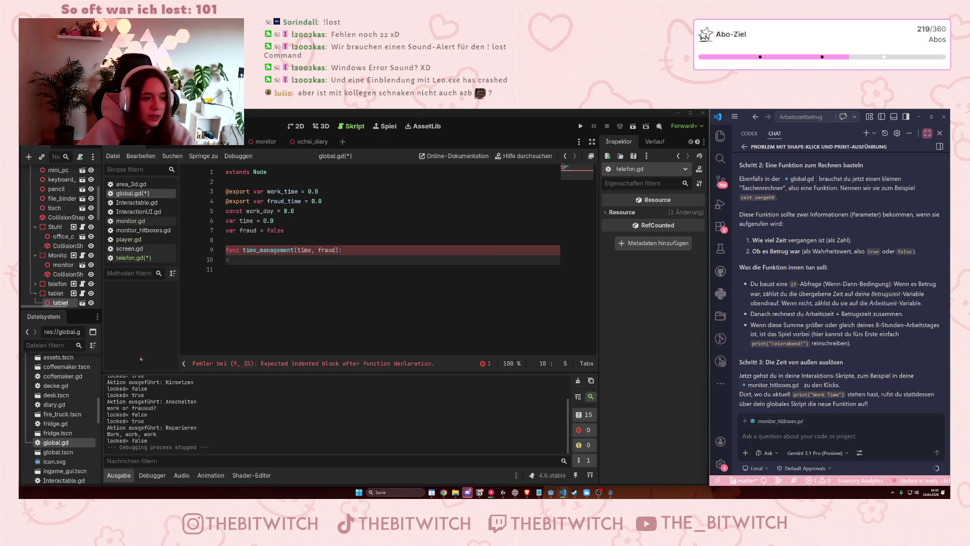
Step: Review telefon.gd's Home-Office action and enlarge the script list above Methoden filtern
{"action": "left_click", "coordinate": [133, 258]}
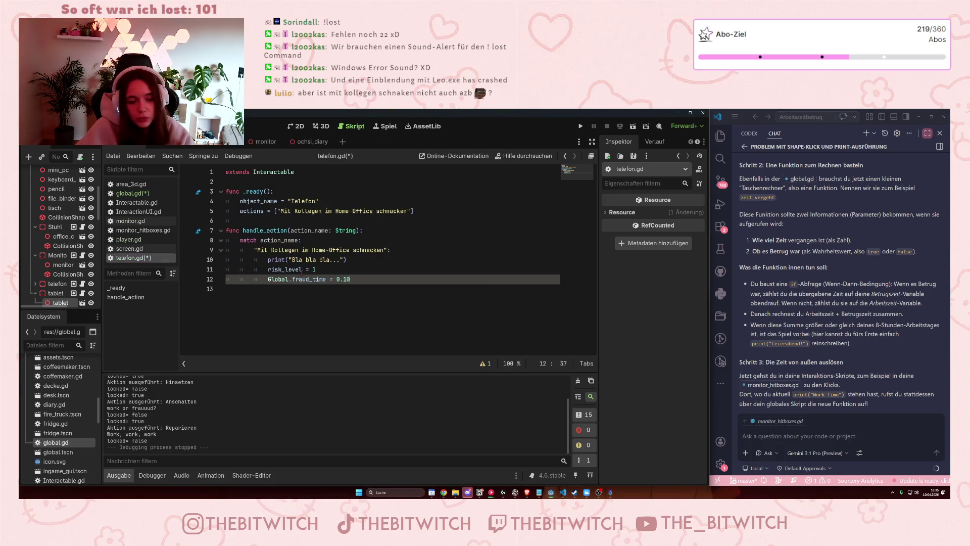
{"action": "mouse_move", "coordinate": [302, 272]}
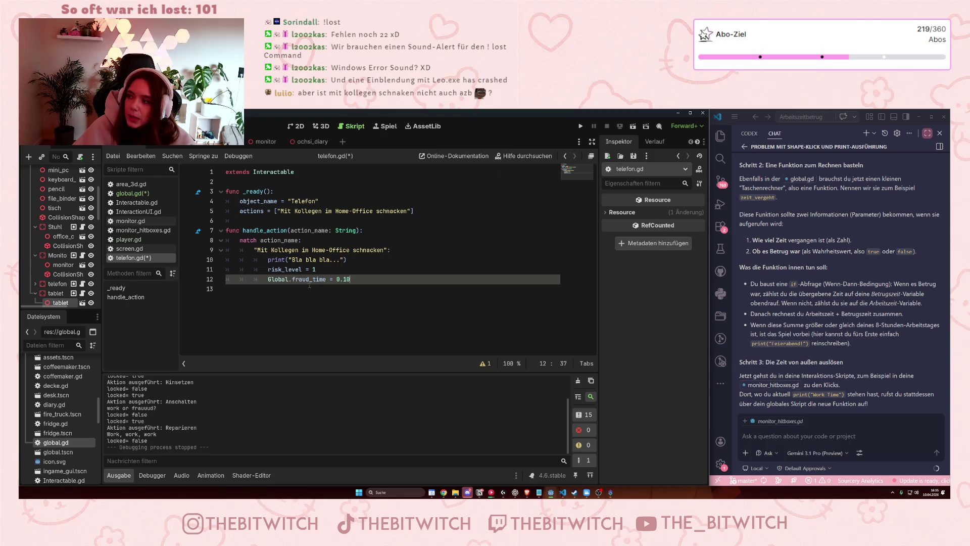
{"action": "left_click", "coordinate": [342, 279]}
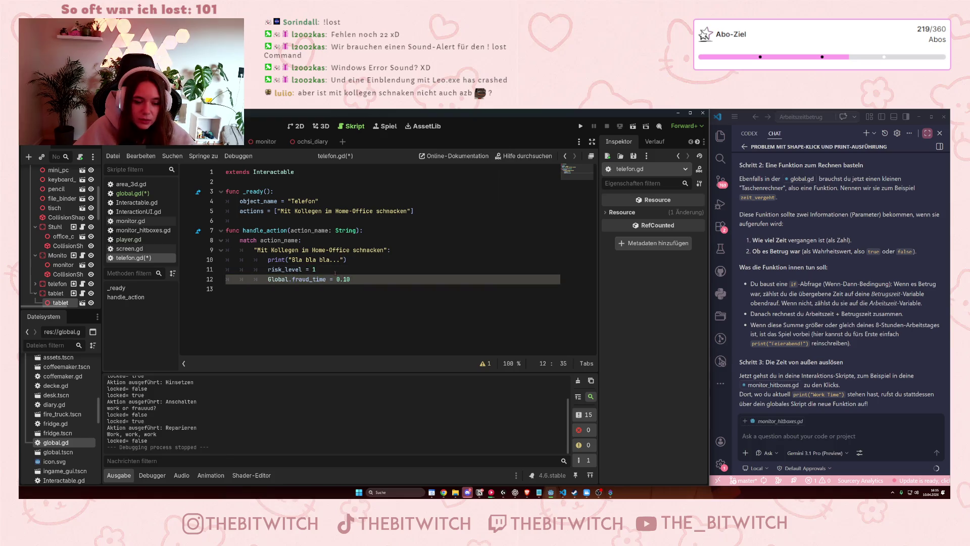
{"action": "key", "text": "Right"}
{"action": "key", "text": "Right"}
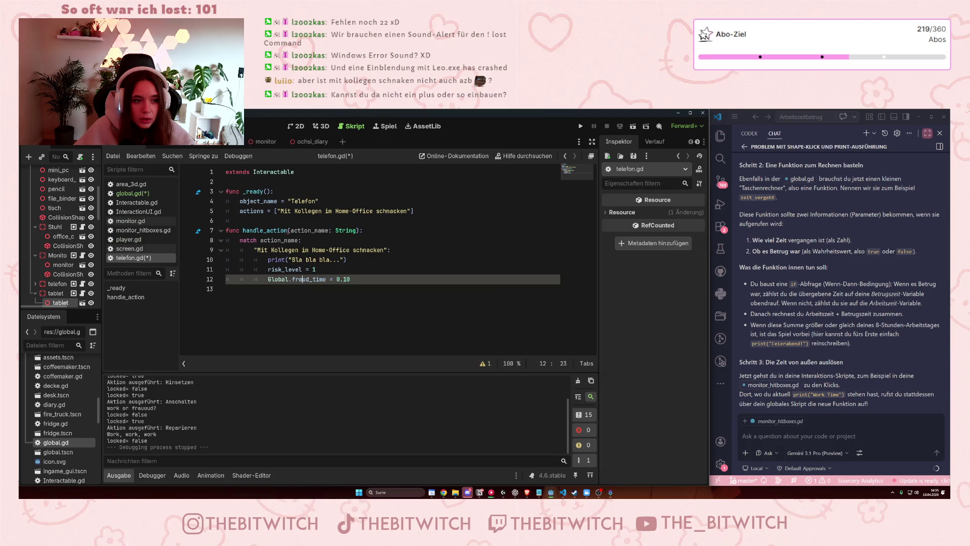
{"action": "left_click_drag", "start_coordinate": [274, 201], "coordinate": [372, 211]}
{"action": "mouse_move", "coordinate": [272, 249]}
{"action": "left_mouse_down"}
{"action": "mouse_move", "coordinate": [364, 256]}
{"action": "mouse_move", "coordinate": [373, 286]}
{"action": "left_mouse_up"}
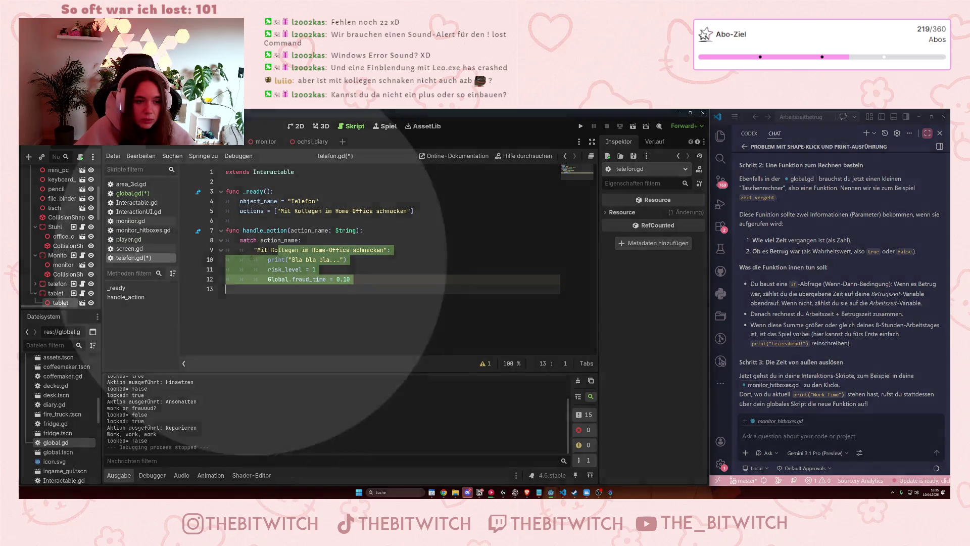
{"action": "left_click", "coordinate": [323, 269]}
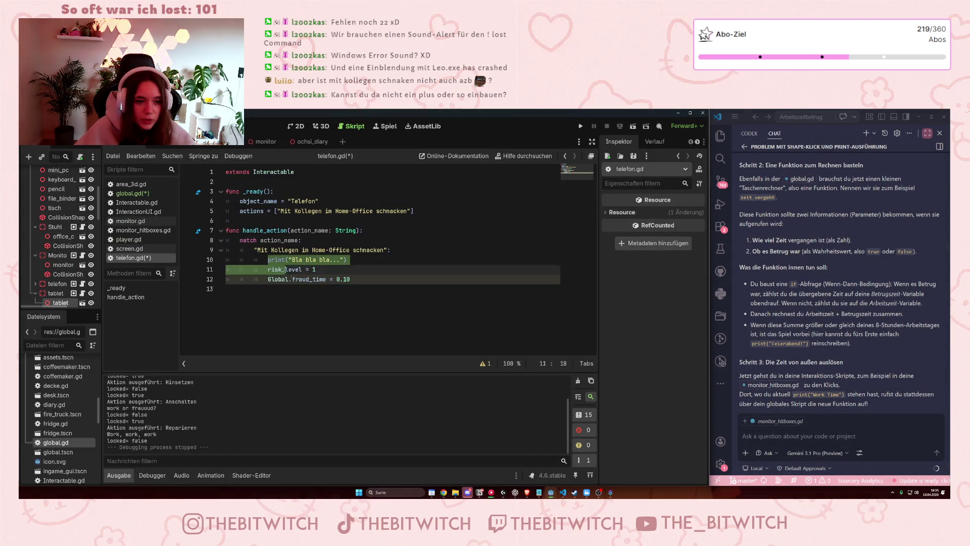
{"action": "left_click", "coordinate": [353, 279]}
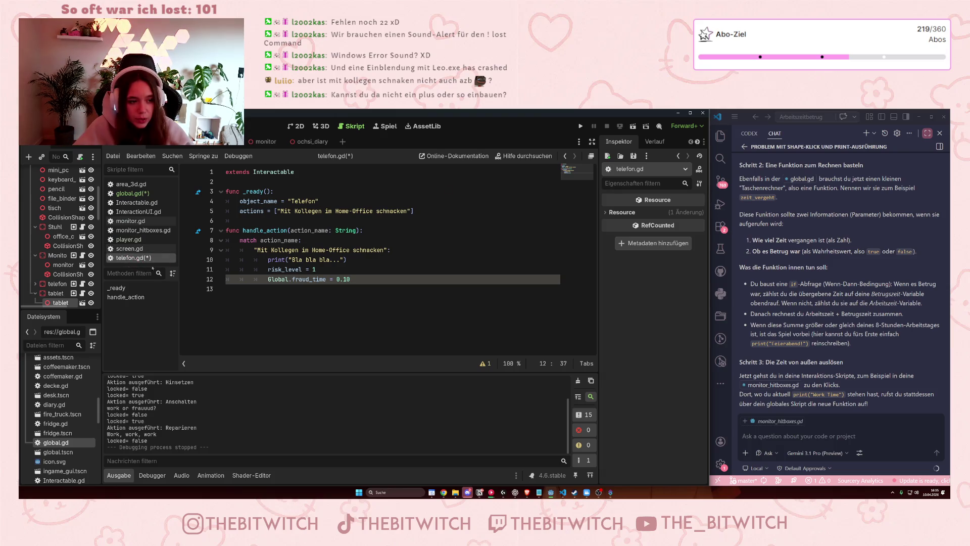
{"action": "mouse_move", "coordinate": [141, 267]}
{"action": "left_mouse_down"}
{"action": "mouse_move", "coordinate": [150, 328]}
{"action": "mouse_move", "coordinate": [150, 317]}
{"action": "left_mouse_up"}
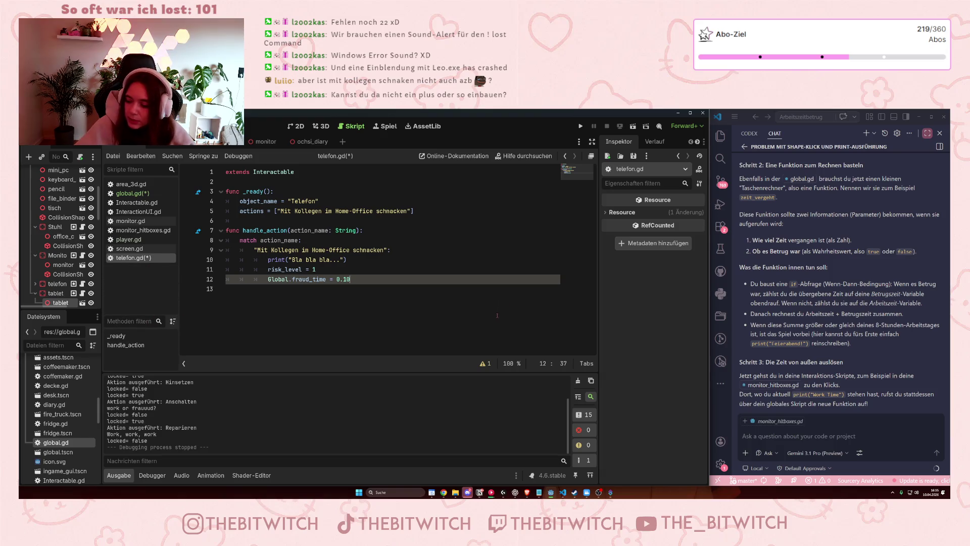